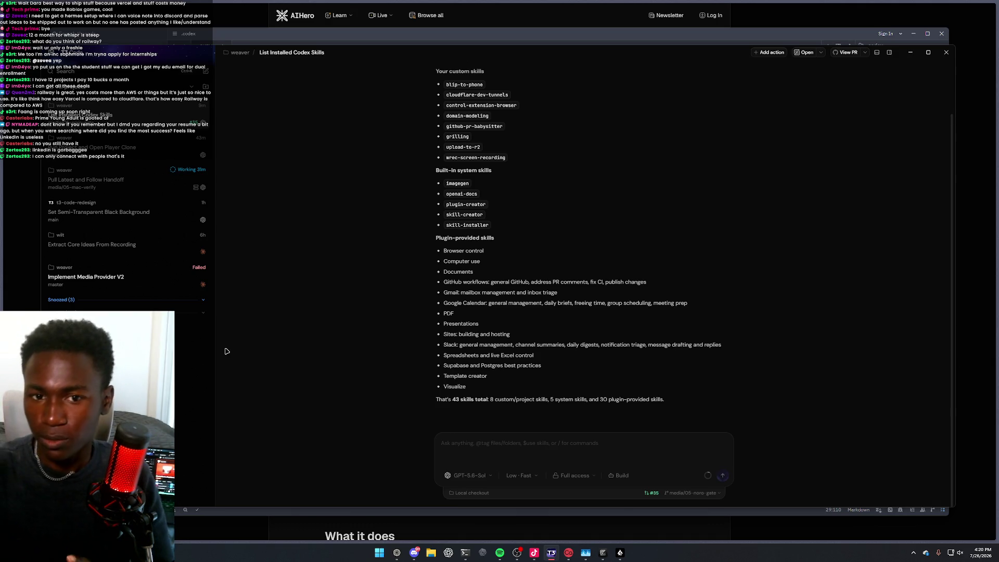
Bring the browser in front of the Codex window and open a fresh blank tab
left_click(207, 26)
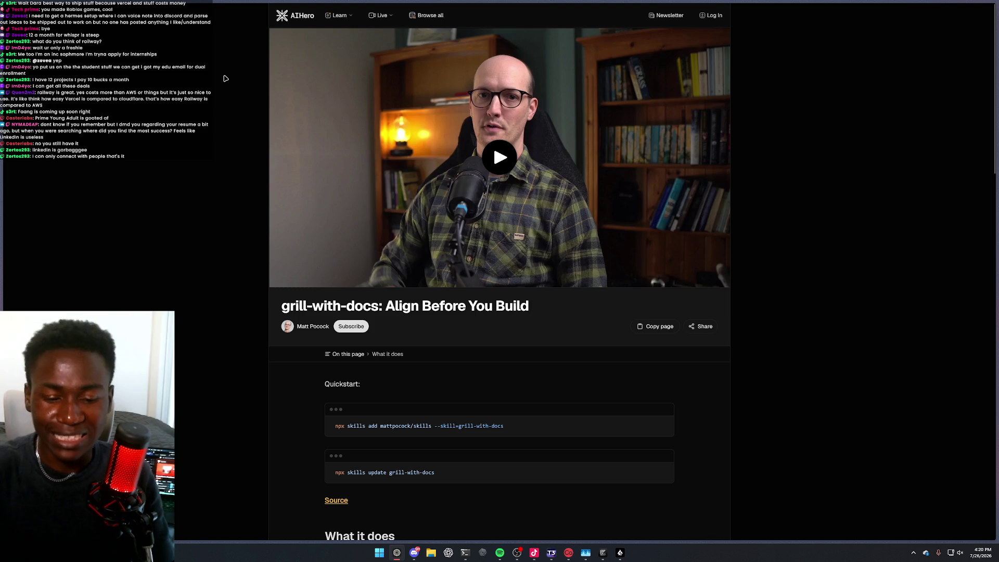
key("ctrl+t")
Scroll the LinkedIn home feed down to the yacht photo post and the Compass 'Software Engineer I' hiring update
key("Escape")
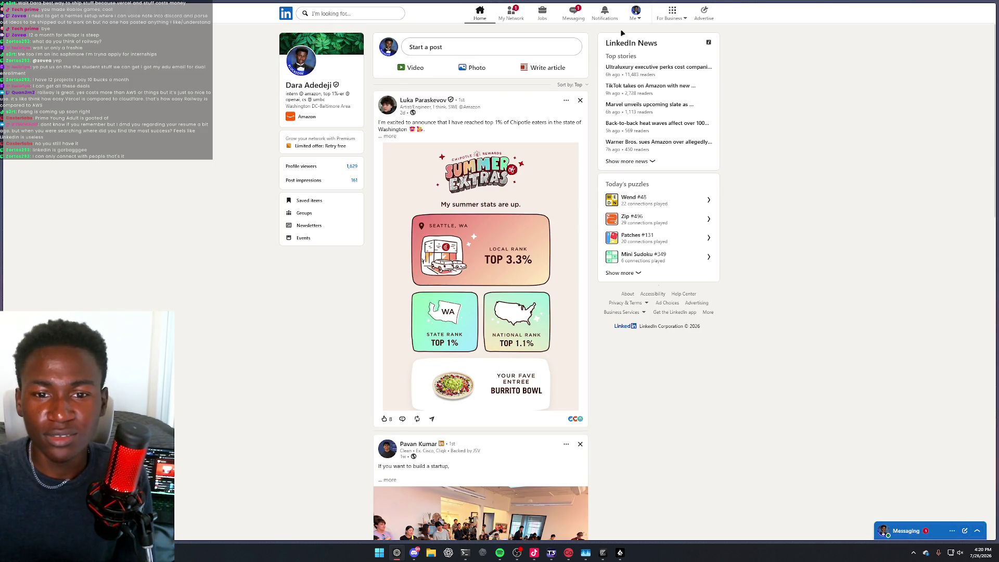
scroll(620, 47, "down", 5)
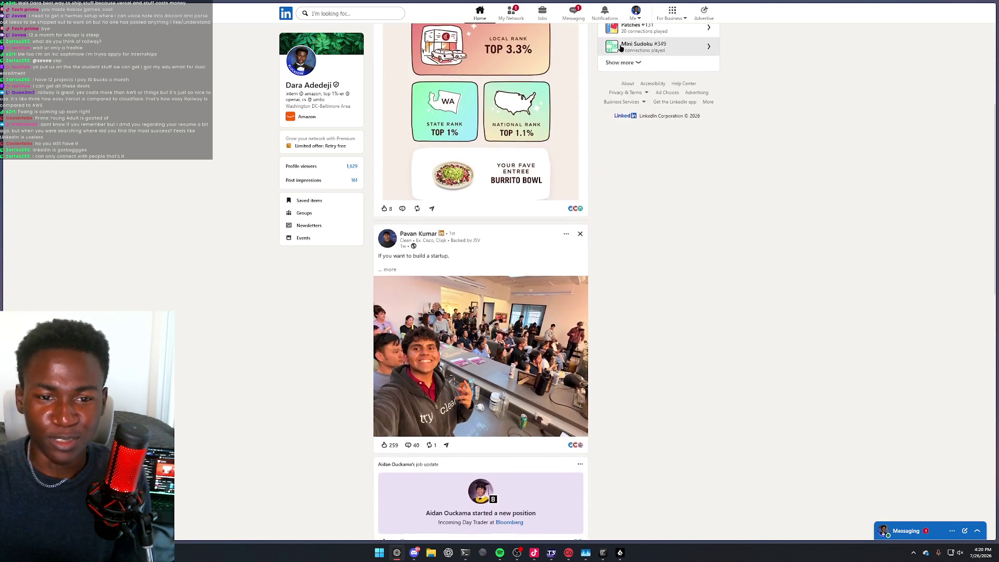
scroll(620, 48, "down", 8)
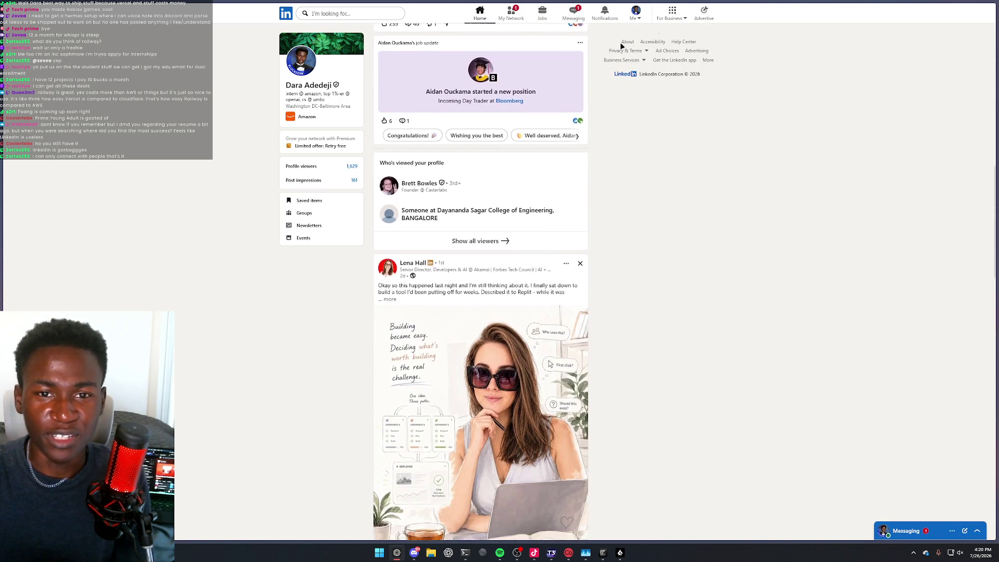
scroll(623, 47, "down", 10)
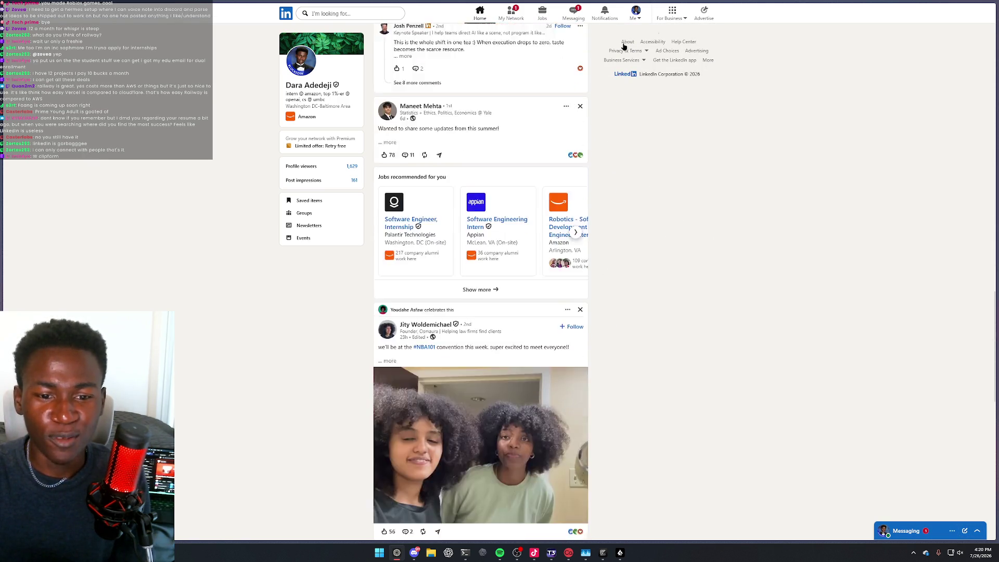
scroll(624, 47, "down", 7)
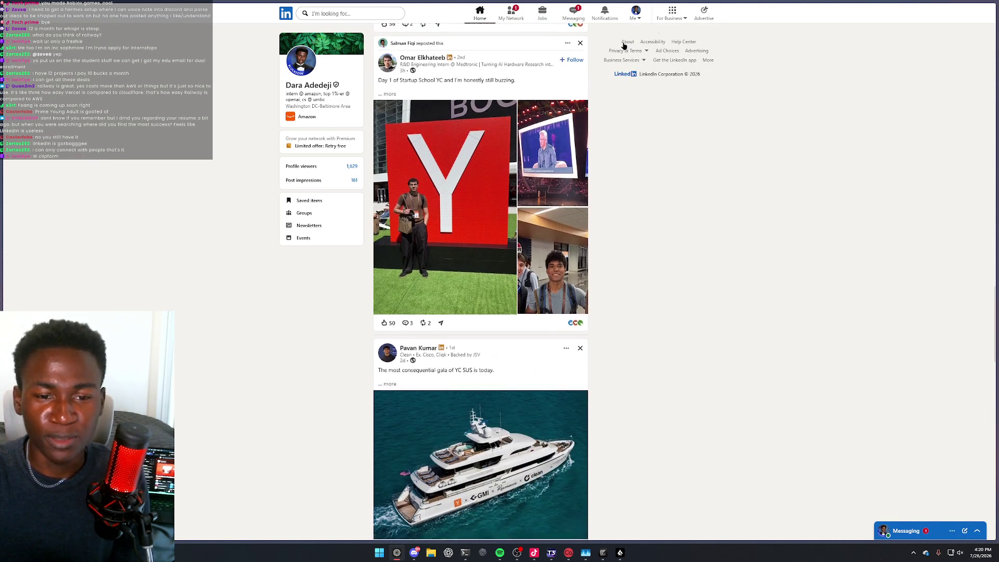
scroll(624, 45, "down", 1)
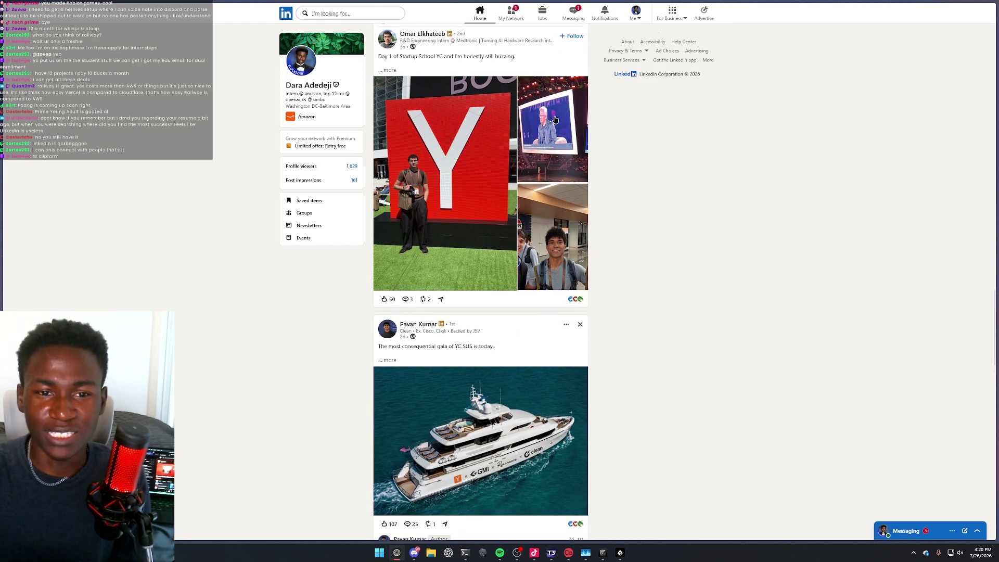
scroll(670, 125, "down", 2)
scroll(663, 179, "down", 4)
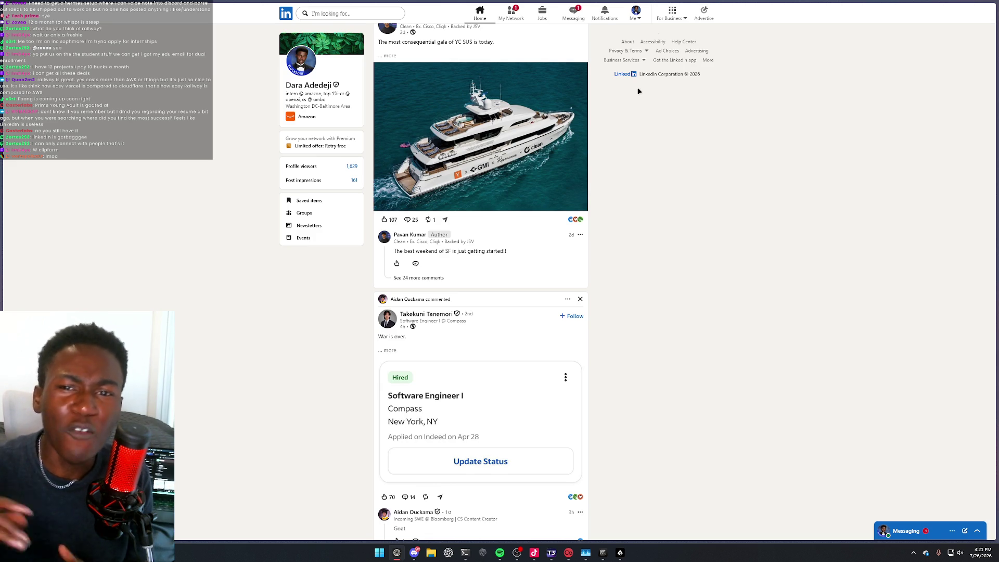
Open your own LinkedIn profile from the Me menu and scroll down to Activity
left_click(635, 15)
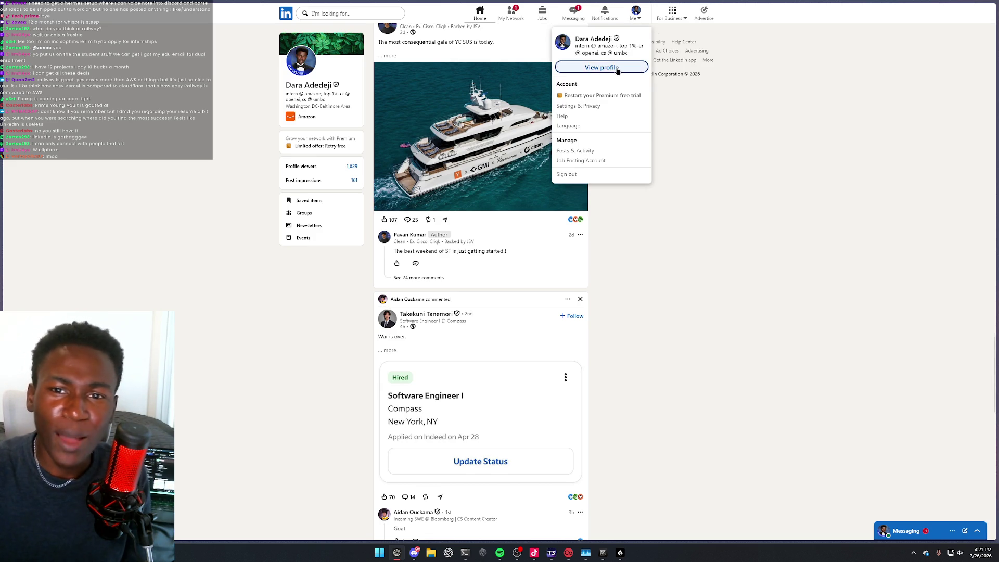
left_click(617, 67)
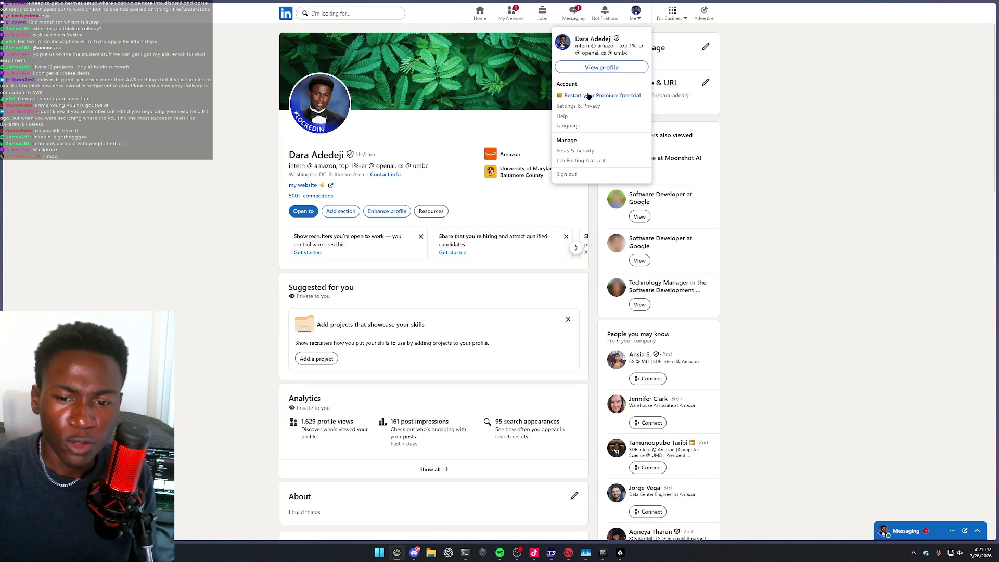
scroll(512, 171, "down", 5)
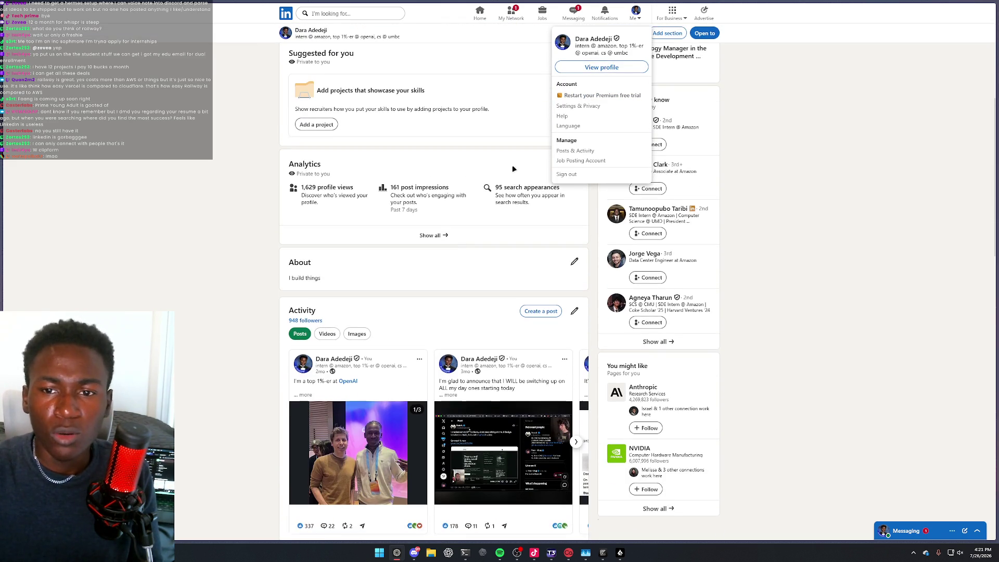
left_click(774, 169)
scroll(462, 248, "down", 3)
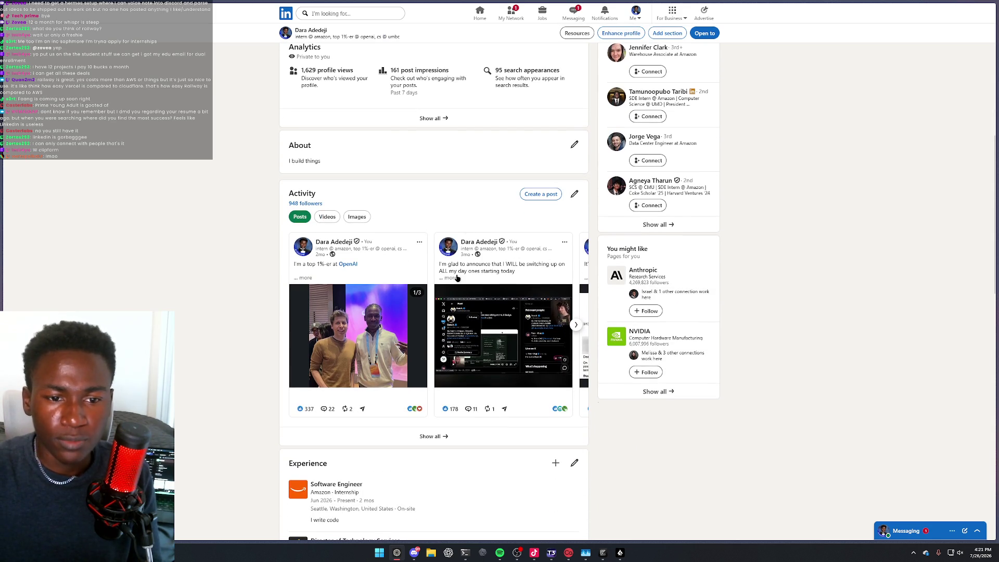
Page through the Activity carousel and open the post about no longer accepting connections
left_click(577, 325)
left_click(577, 325)
left_click(576, 325)
left_click(474, 284)
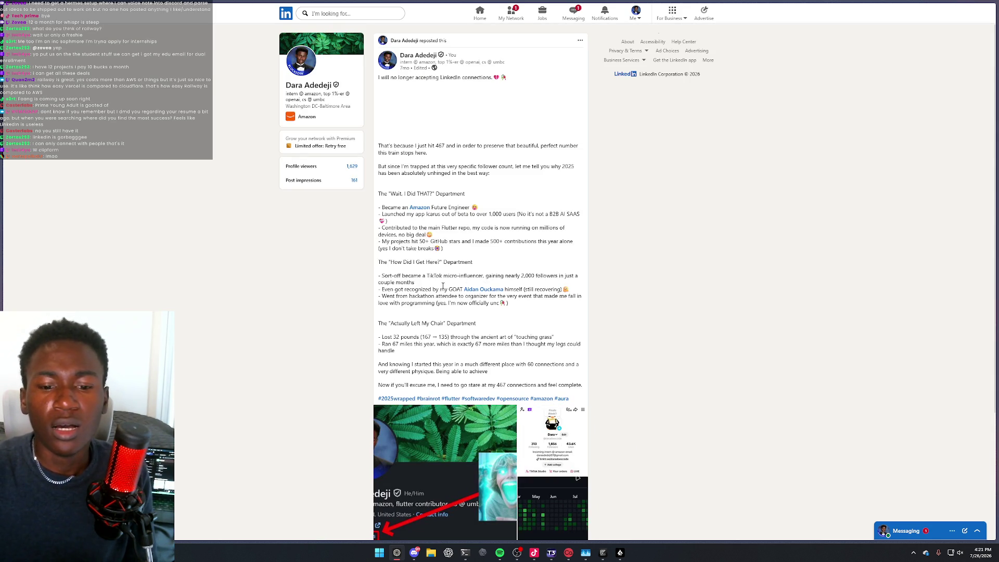
Show all your posts zoomed in two steps, with the connections post (45,212 impressions) in view
scroll(443, 287, "down", 2)
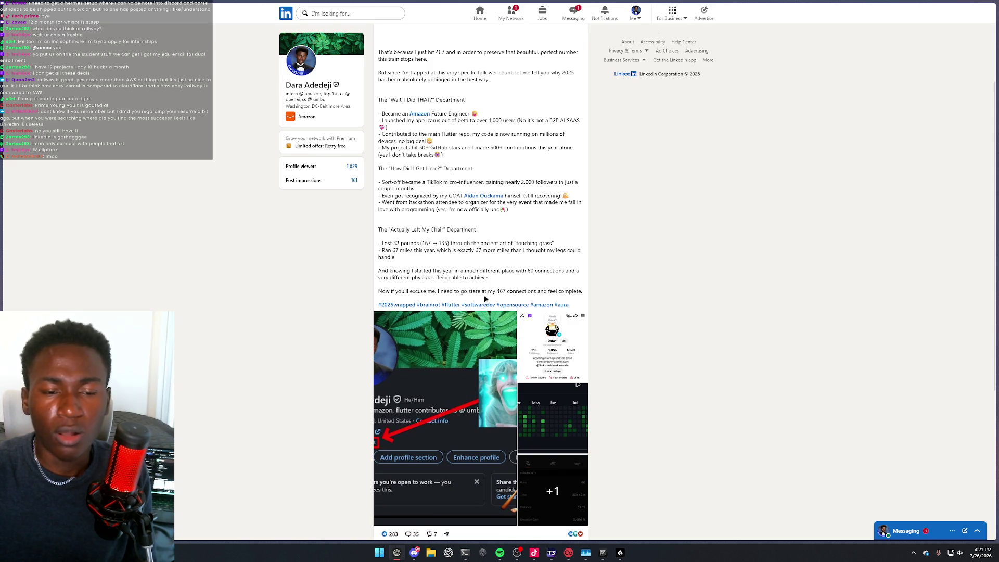
key("alt+Left")
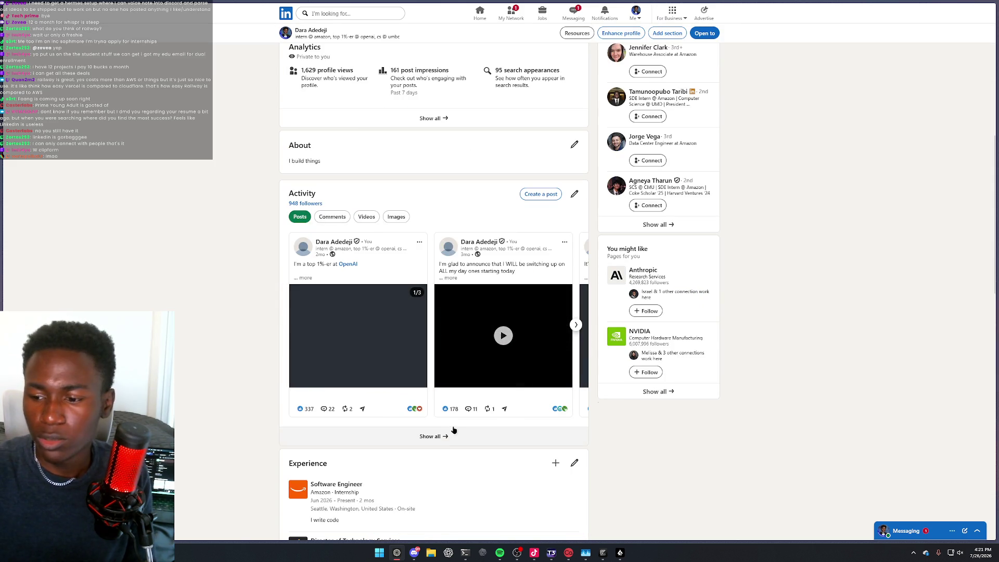
left_click(454, 431)
key("ctrl+plus")
key("ctrl+plus")
scroll(518, 360, "down", 15)
scroll(519, 359, "down", 10)
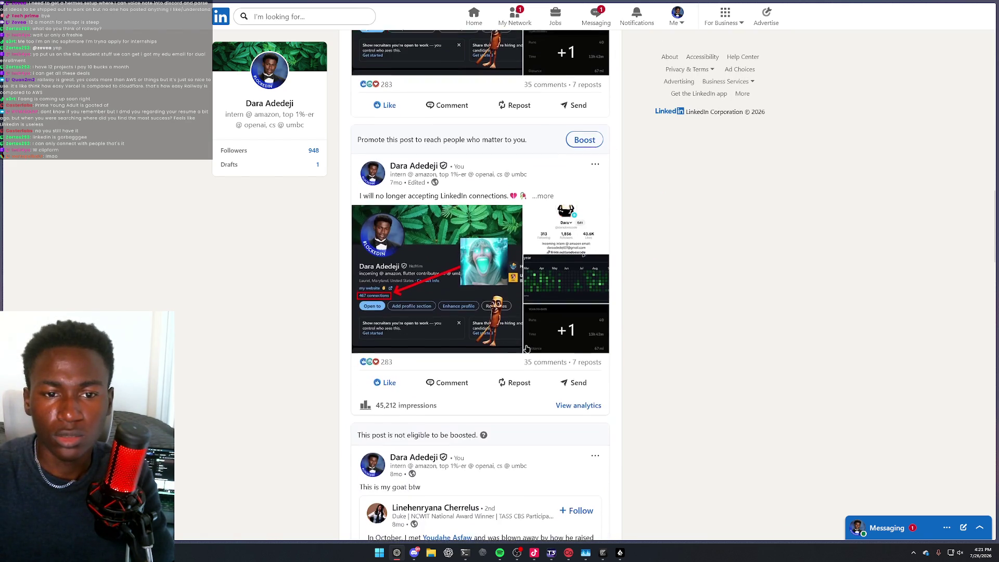
scroll(528, 348, "up", 1)
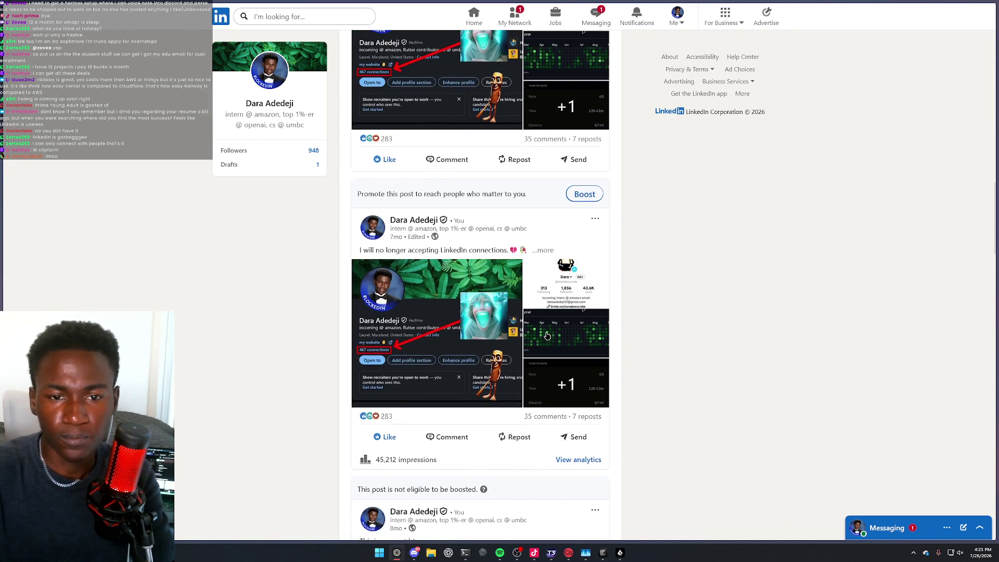
key("ctrl+plus")
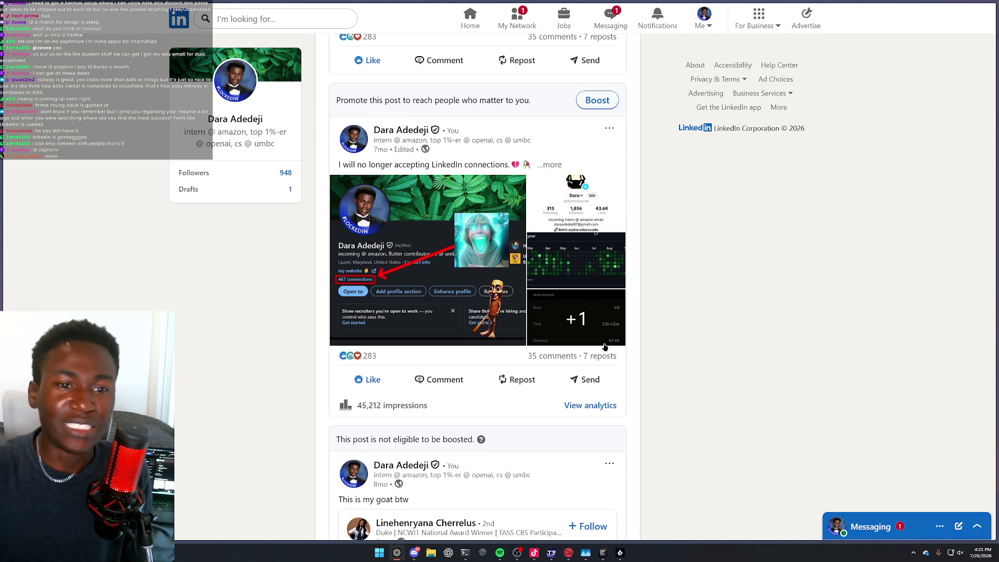
left_click_drag(341, 164, 487, 165)
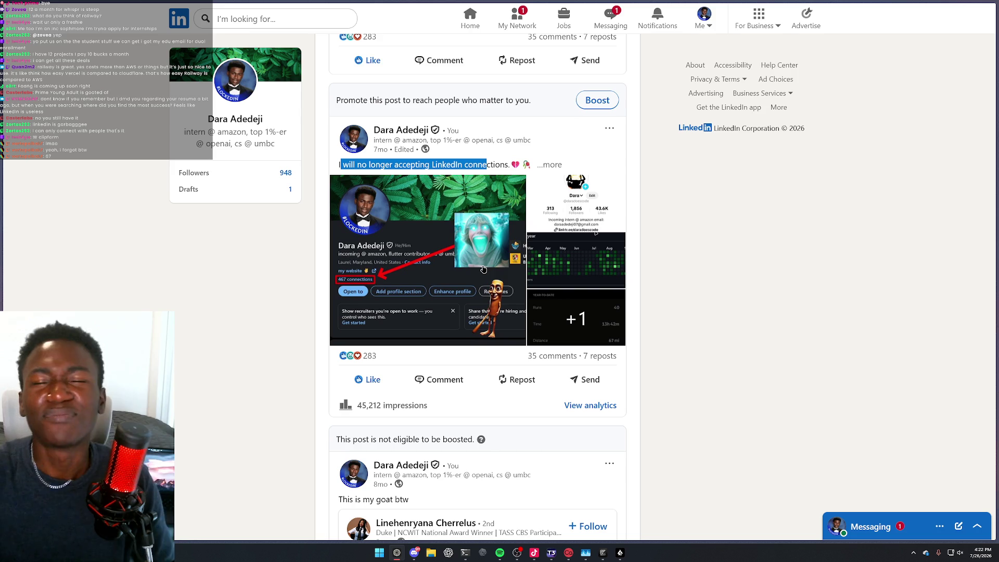
triple_click(488, 164)
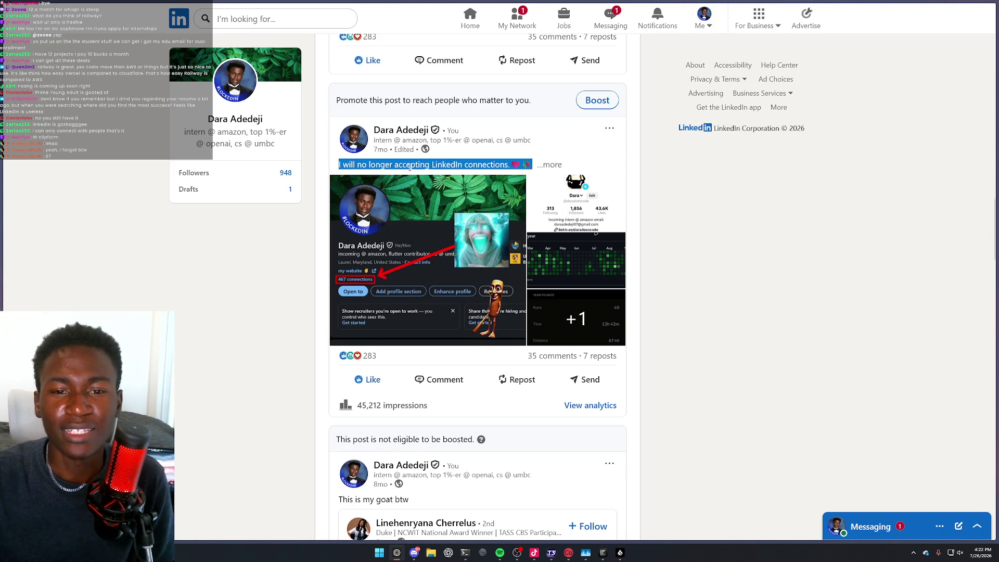
scroll(417, 171, "down", 6)
scroll(416, 171, "up", 7)
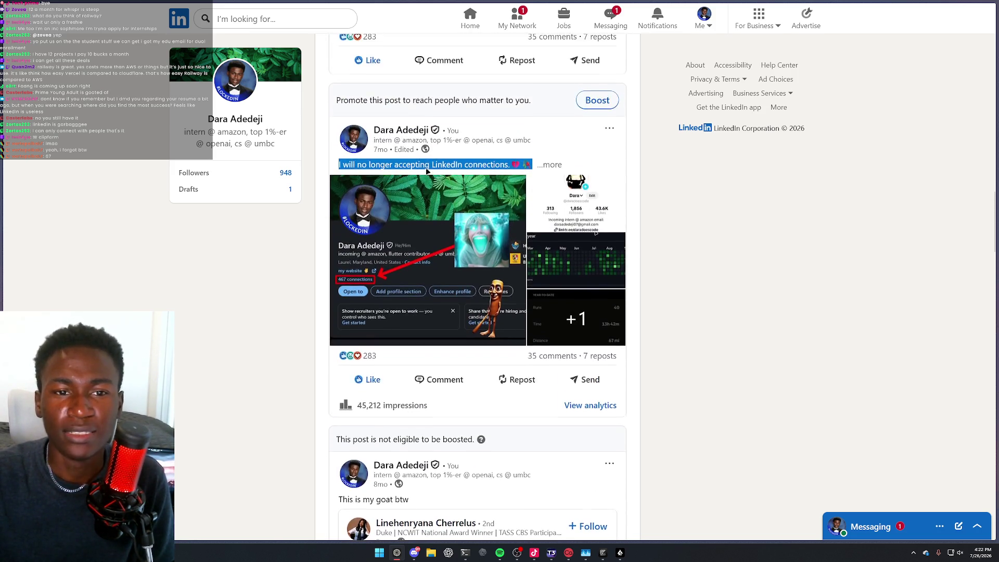
left_click(471, 214)
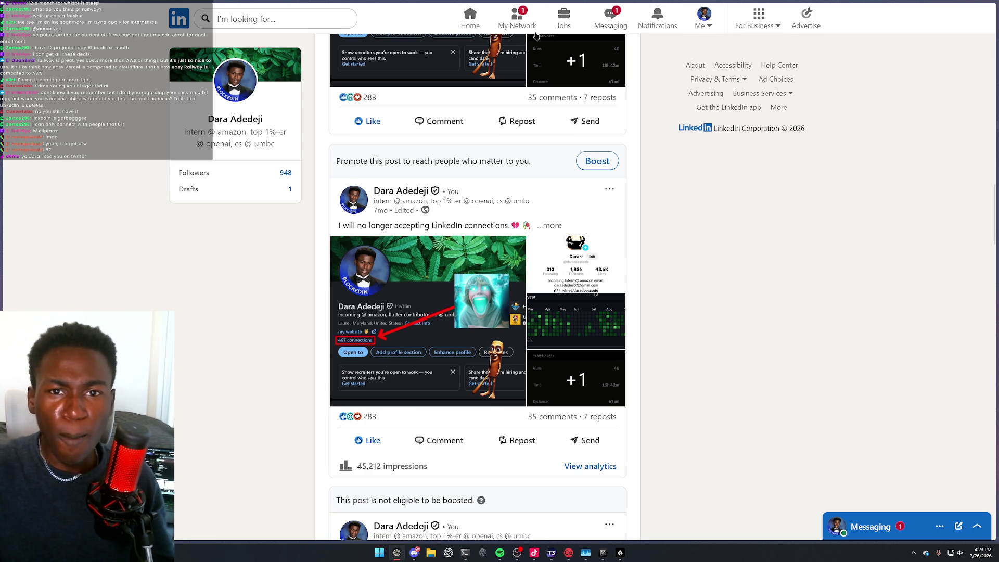
Accept the top invitation on My Network, leaving 169 pending, then go back Home
left_click(521, 21)
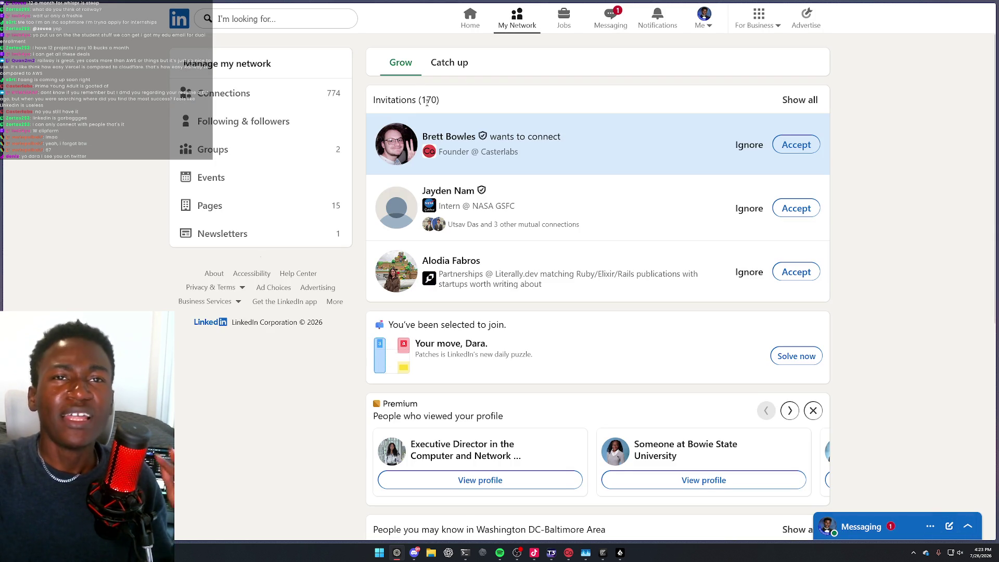
right_click(795, 142)
left_click(795, 142)
scroll(632, 224, "down", 2)
scroll(632, 223, "up", 1)
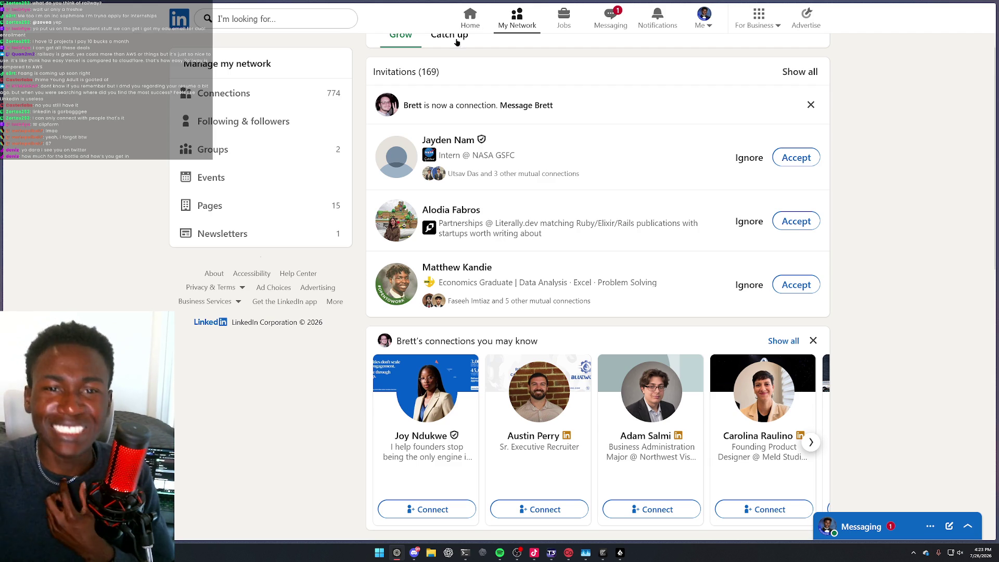
left_click(474, 23)
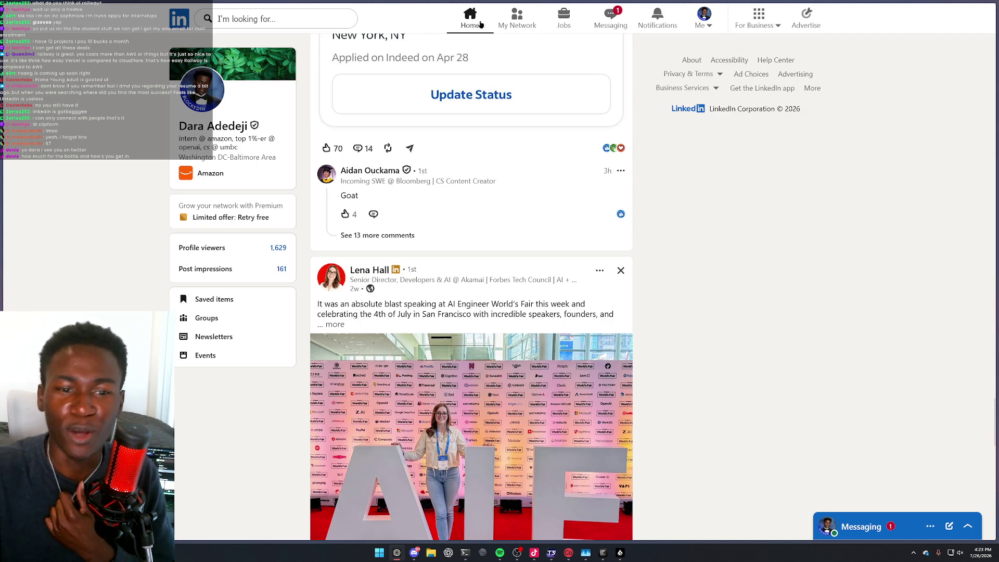
Move between the network invitations page and the home feed, ending on the feed
scroll(697, 190, "up", 5)
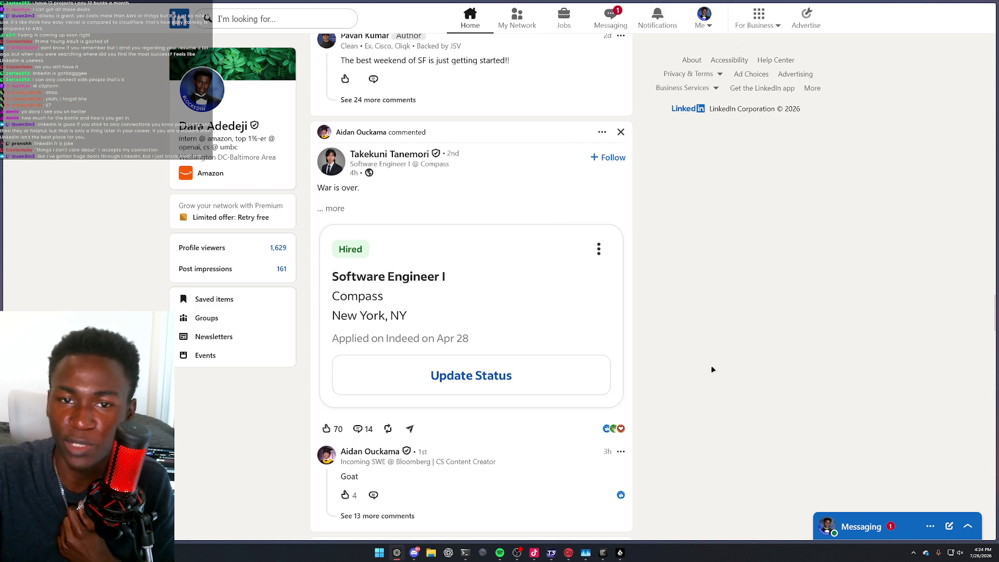
left_click(517, 20)
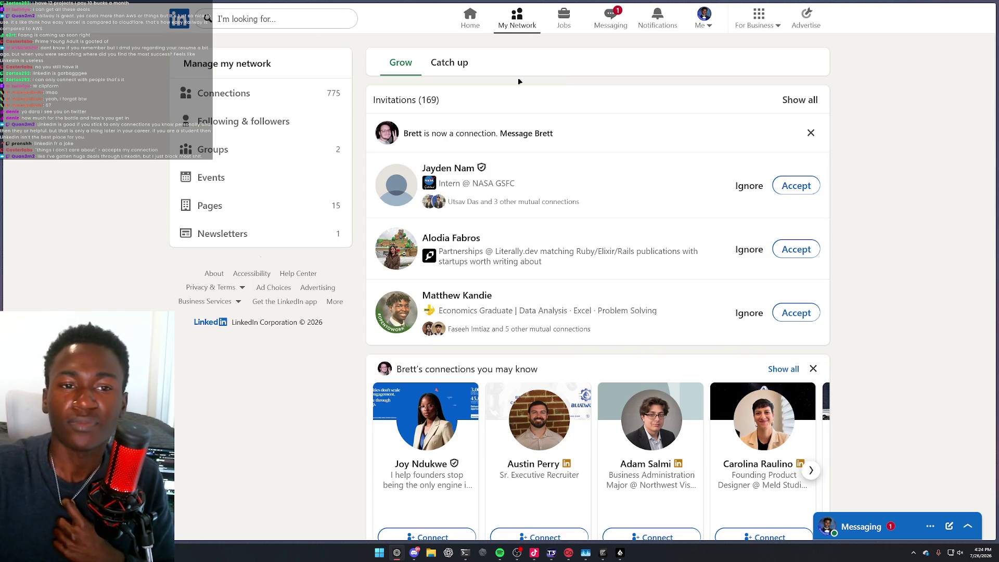
left_click(470, 24)
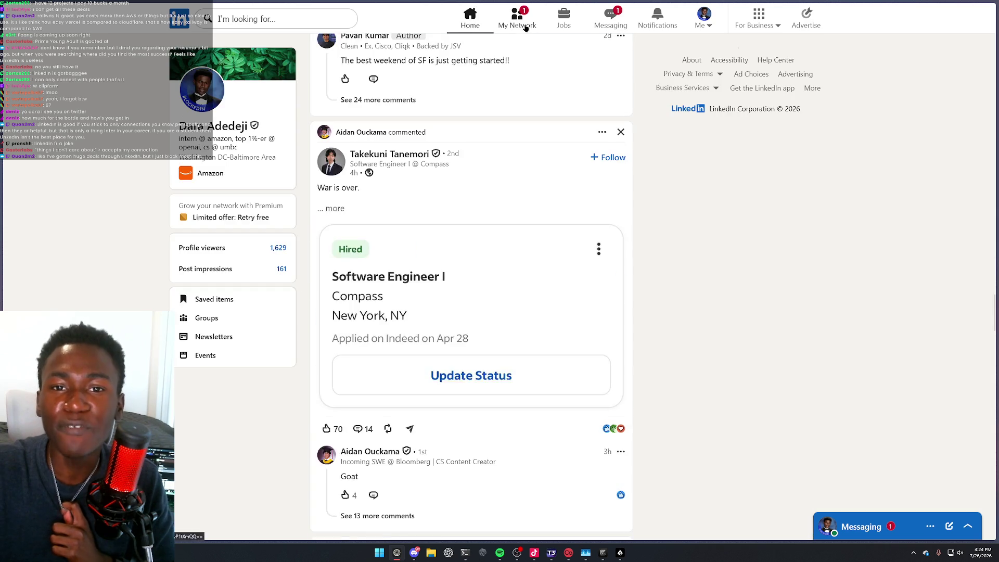
left_click(525, 27)
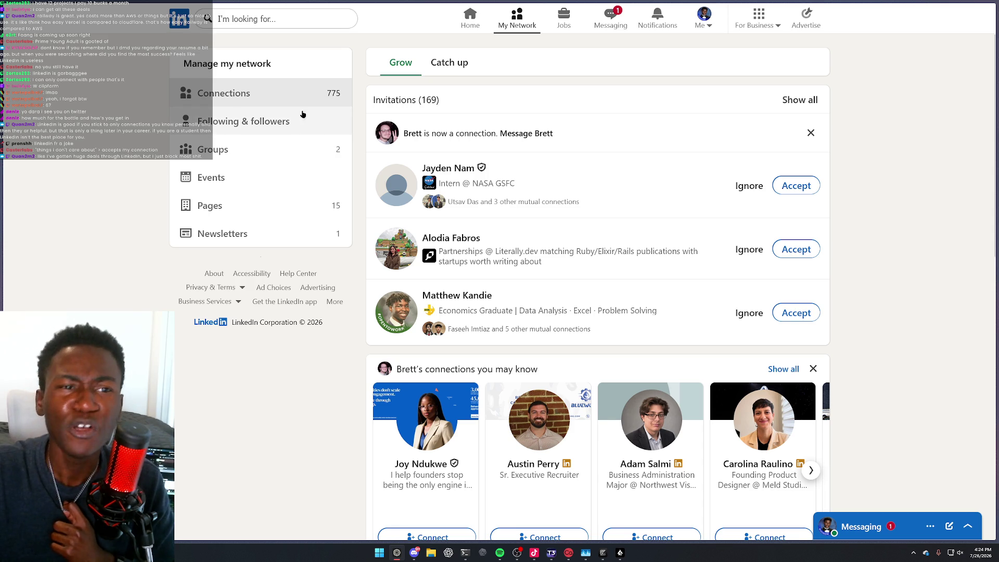
key("alt+Left")
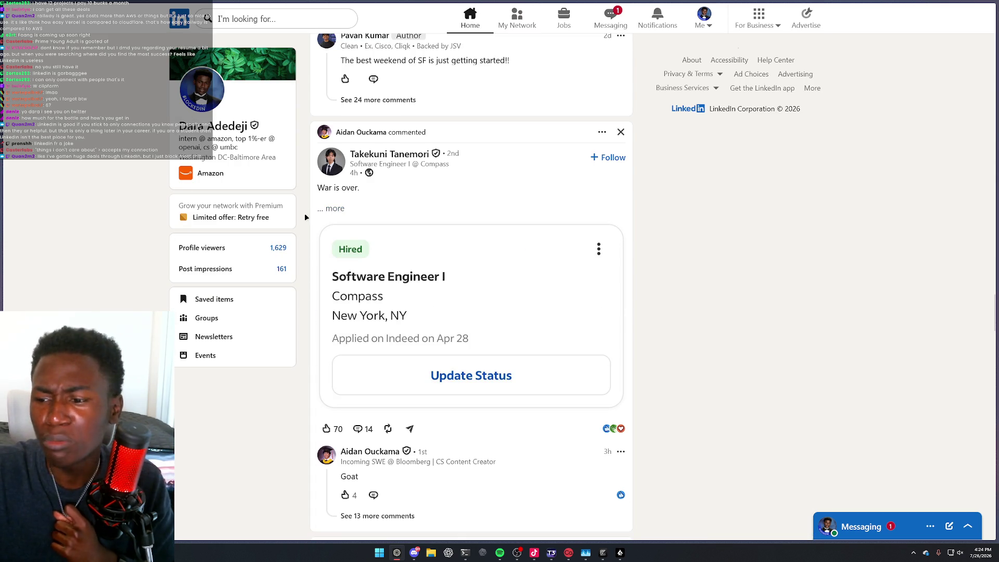
Browse the Startup School YC posts in the feed, then switch to the /writing-great-skills lesson tab
scroll(306, 217, "up", 5)
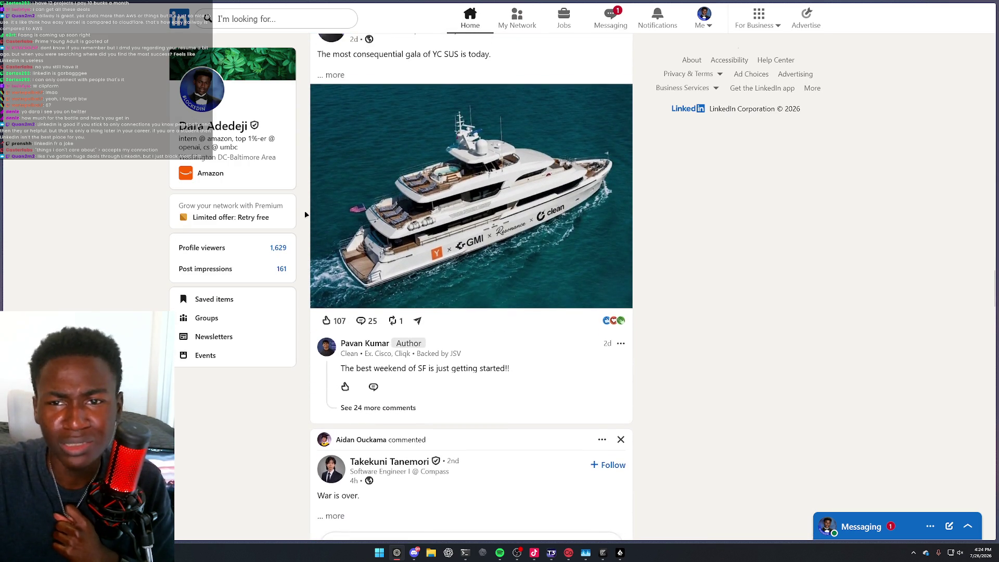
scroll(306, 215, "up", 7)
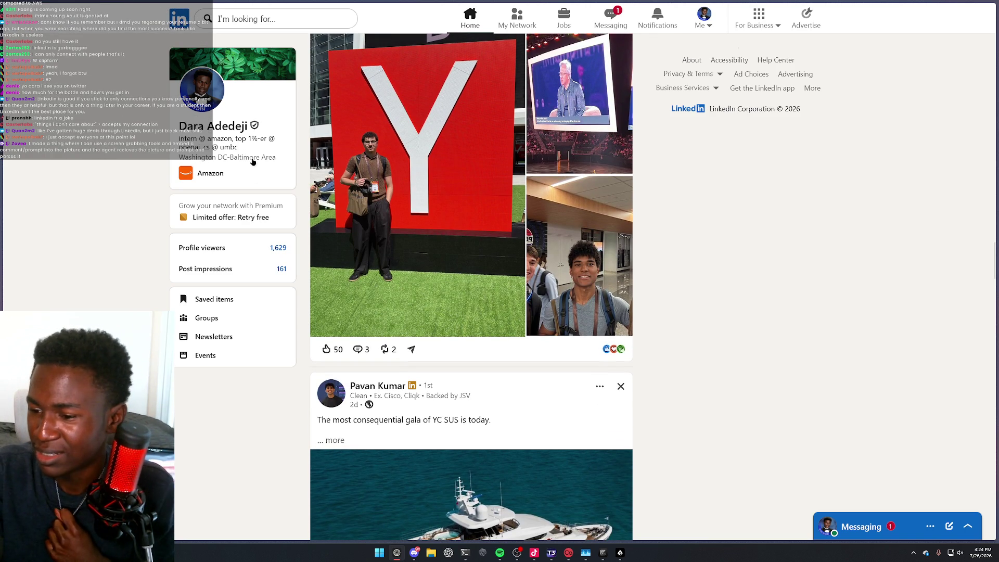
scroll(262, 168, "down", 2)
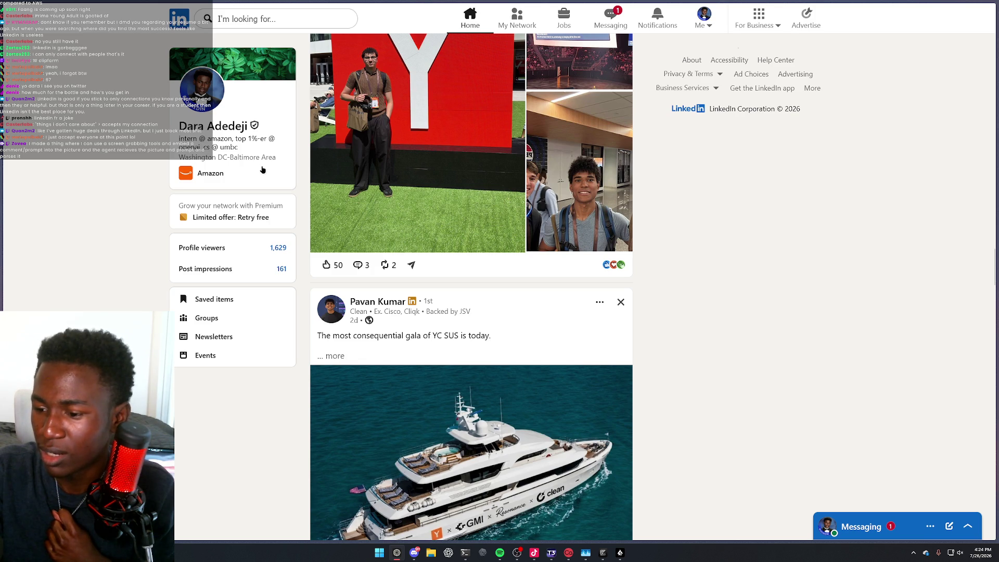
scroll(263, 170, "up", 3)
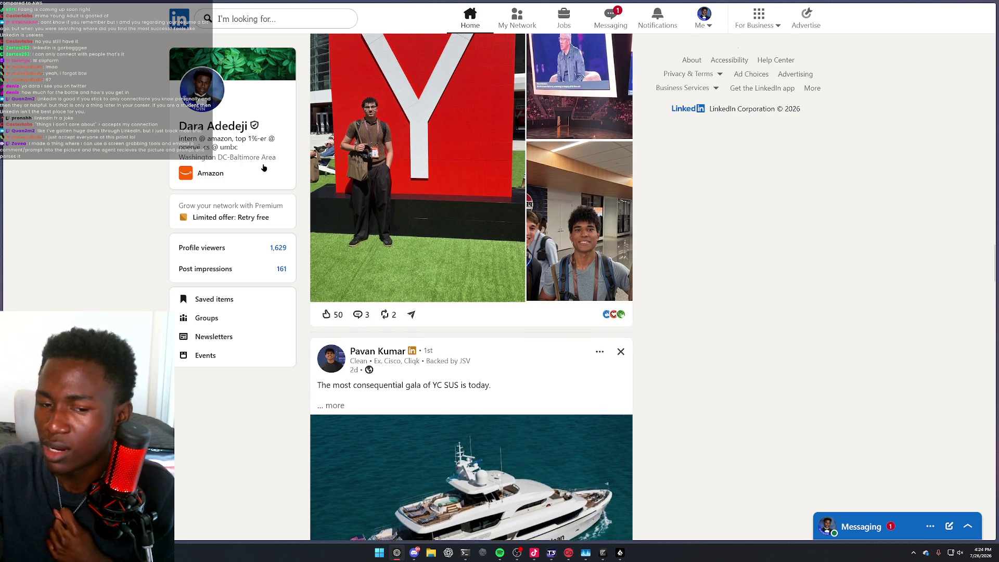
scroll(285, 170, "up", 2)
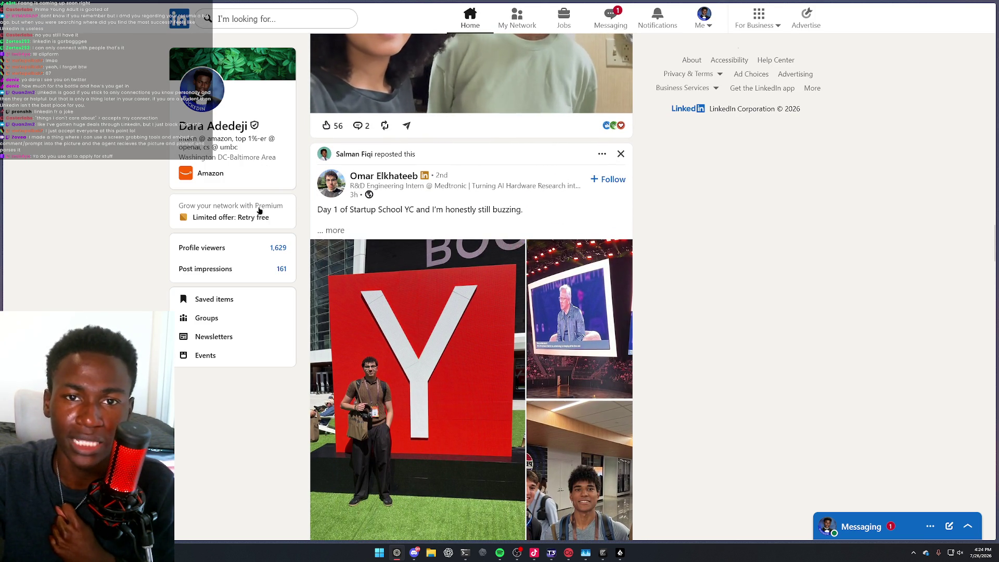
mouse_move(5, 240)
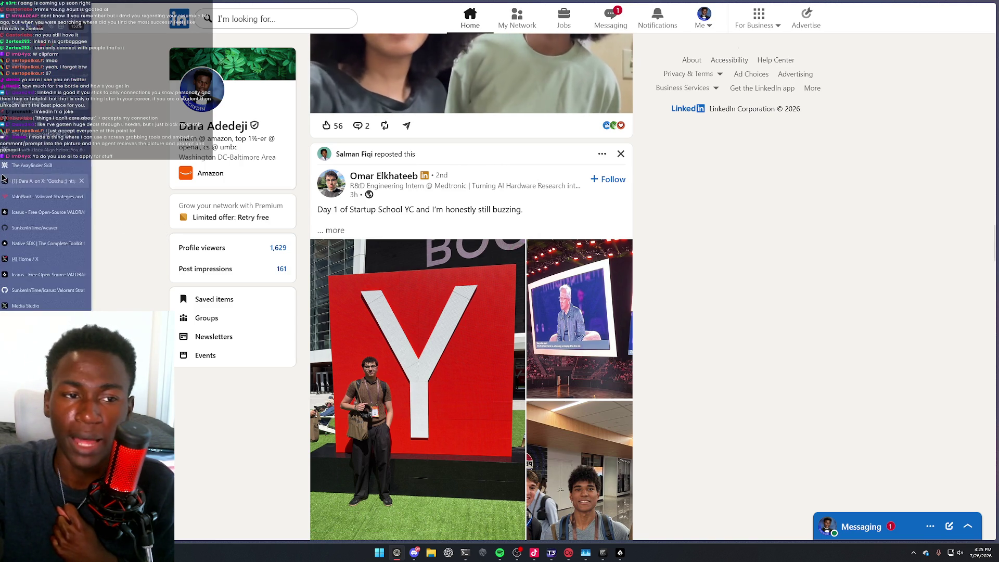
left_click(47, 133)
Cycle through the Taste Skill, writing-great-skills, grill-with-docs and /wayfinder tabs to the X map pool post
left_click(47, 118)
left_click(47, 134)
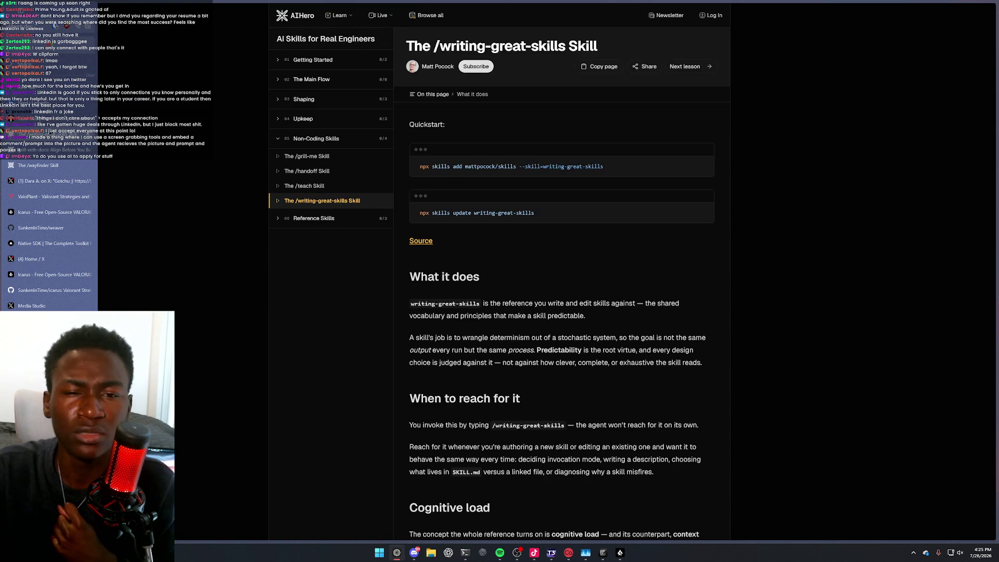
left_click(47, 149)
left_click(46, 165)
left_click(45, 181)
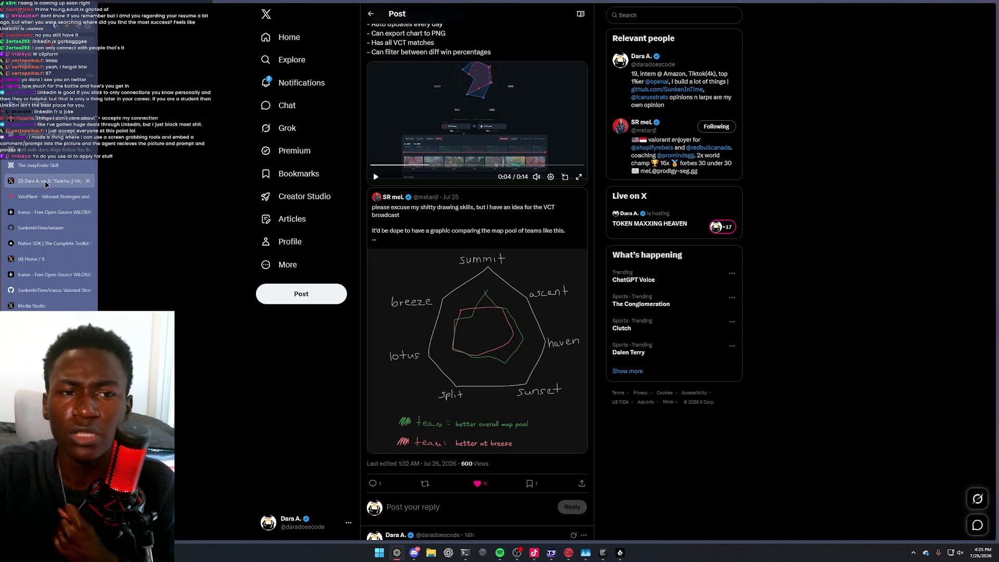
Follow back the newest follower from the X notifications list
left_click(319, 87)
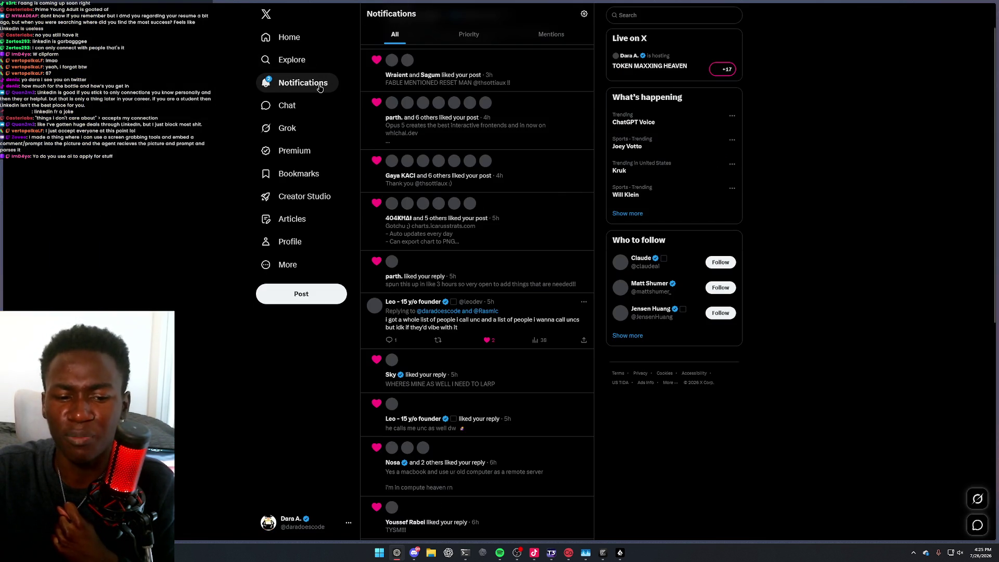
scroll(380, 196, "up", 15)
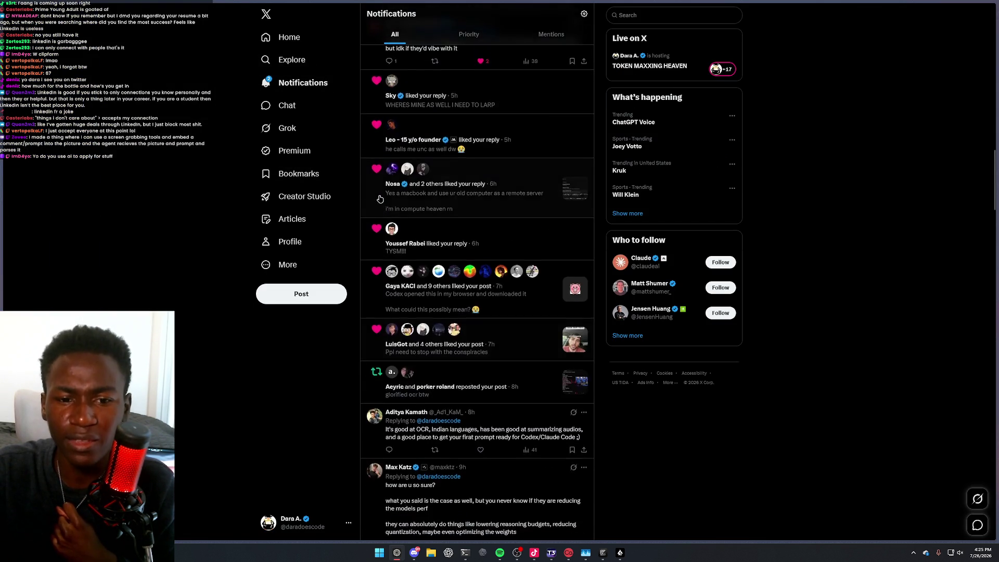
scroll(380, 197, "up", 15)
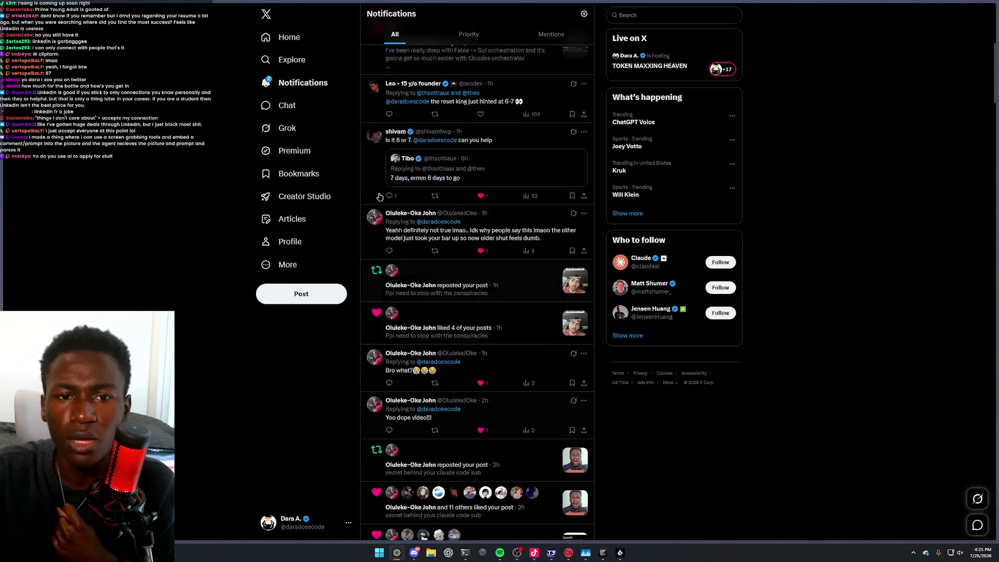
scroll(380, 195, "up", 3)
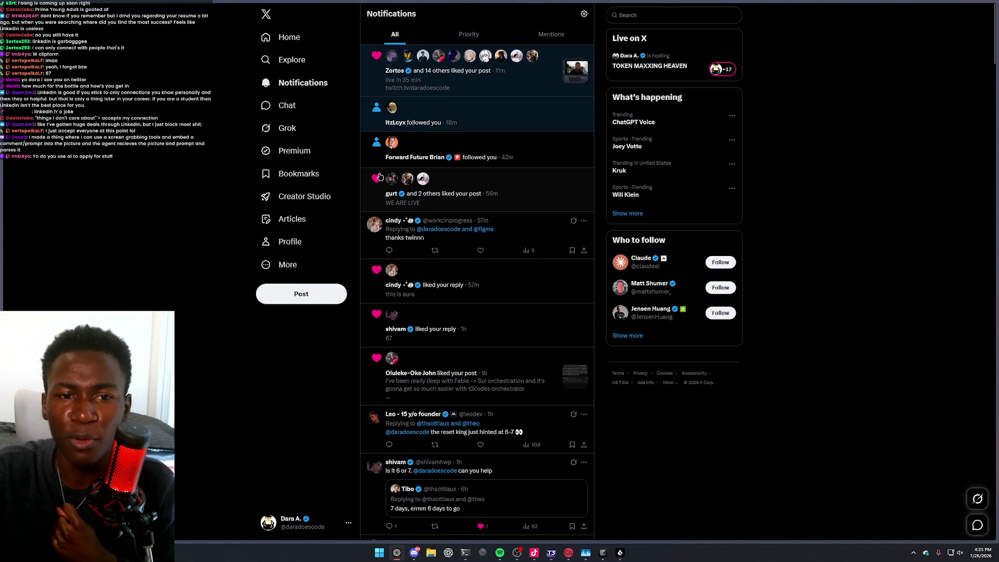
mouse_move(388, 161)
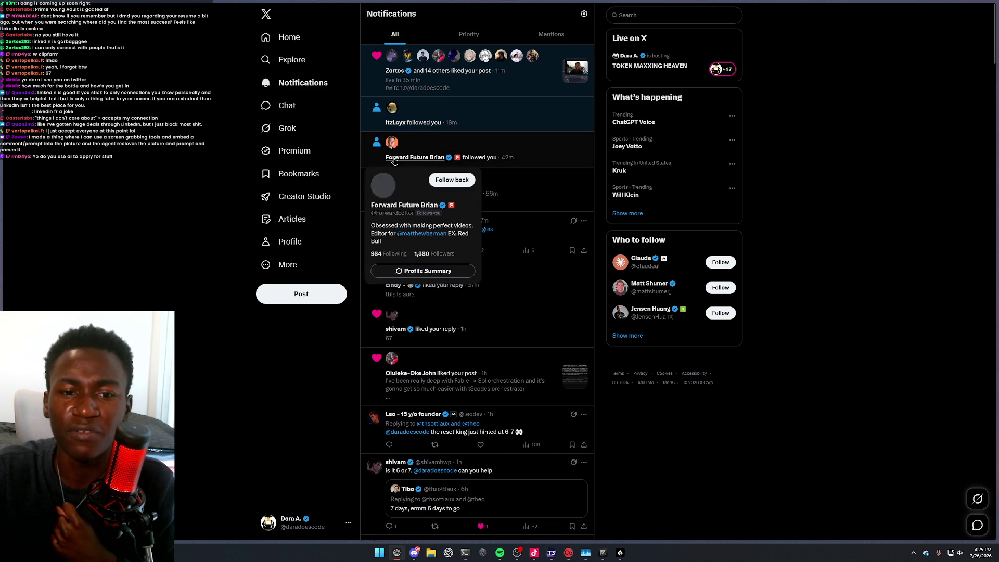
left_click(441, 180)
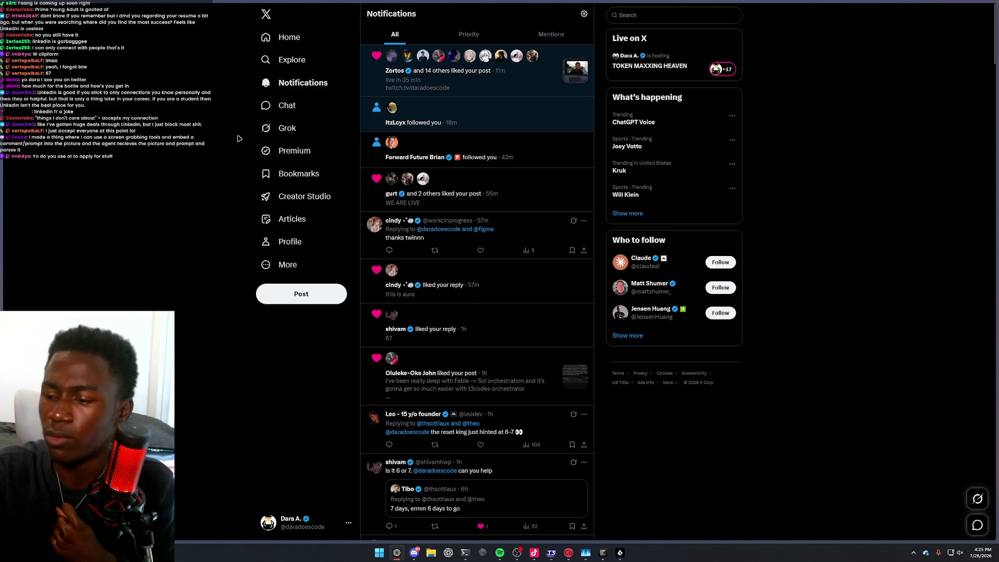
Return to the previous X post, then switch to the /wayfinder skill lesson tab
key("alt+Left")
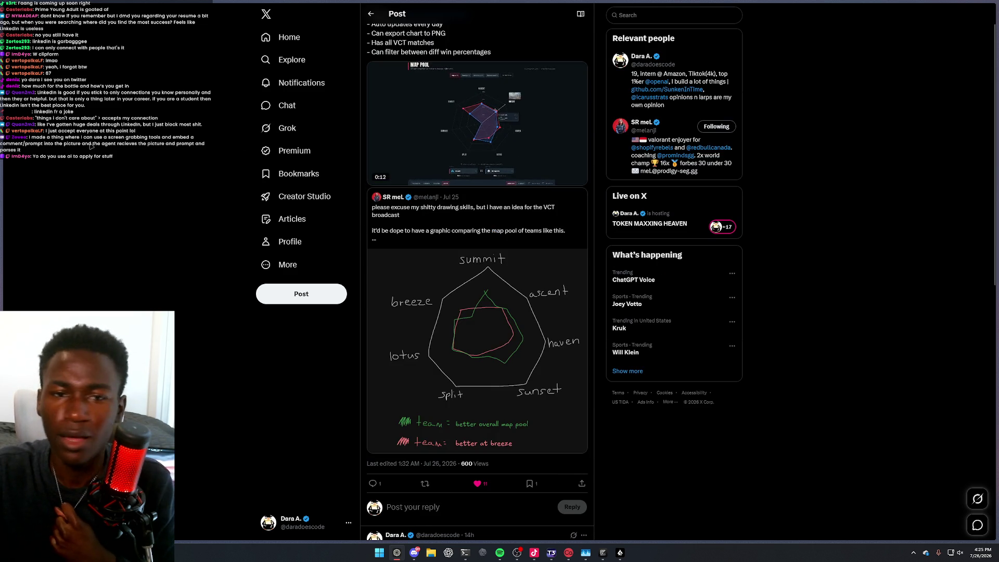
scroll(348, 235, "down", 4)
scroll(349, 230, "up", 4)
mouse_move(7, 166)
left_click(47, 166)
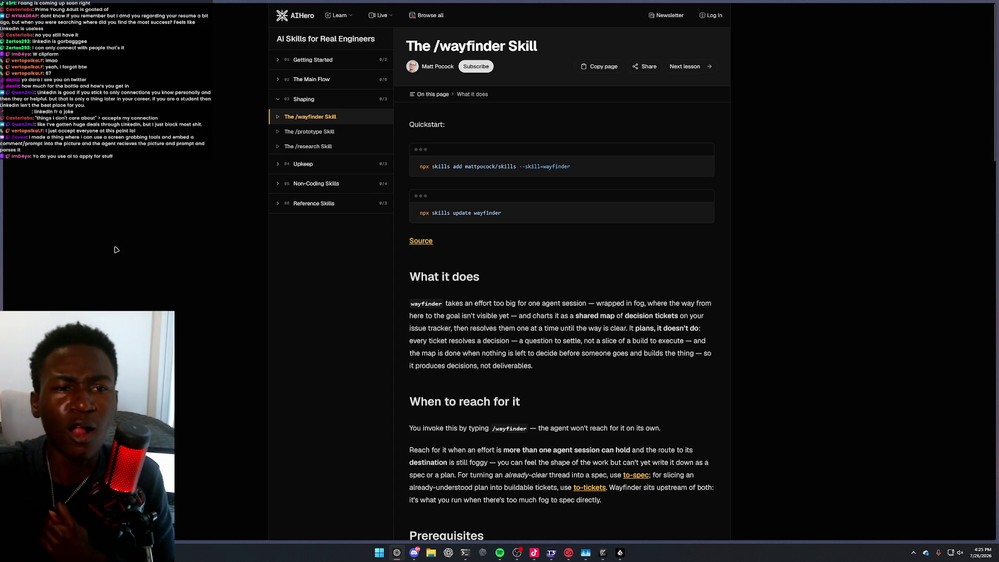
Bring the T3 Code window listing the installed Codex skills to the front from the taskbar
left_click(551, 553)
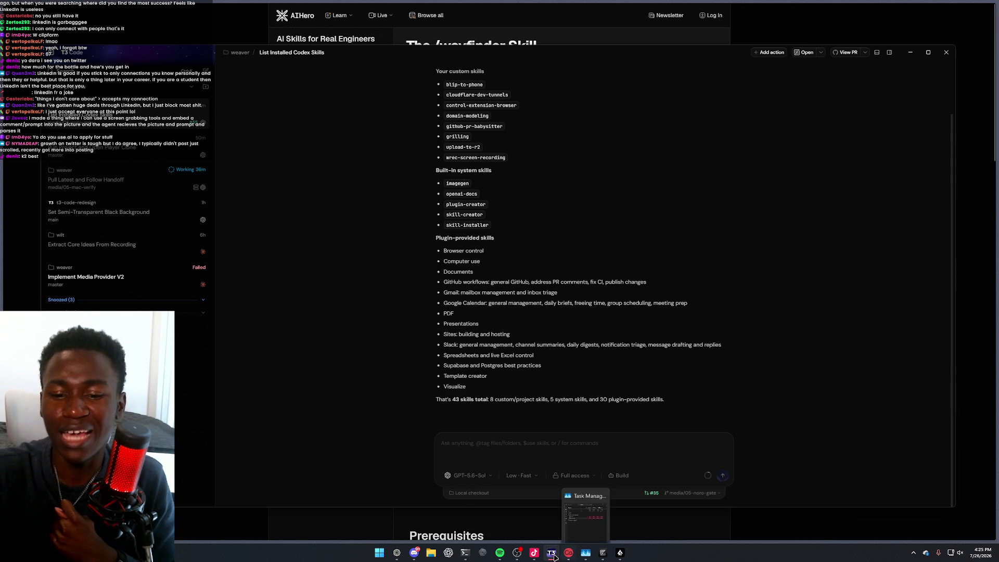
Show and hide TikTok LIVE Studio, then switch away from T3 Code back to the /wayfinder lesson
left_click(534, 554)
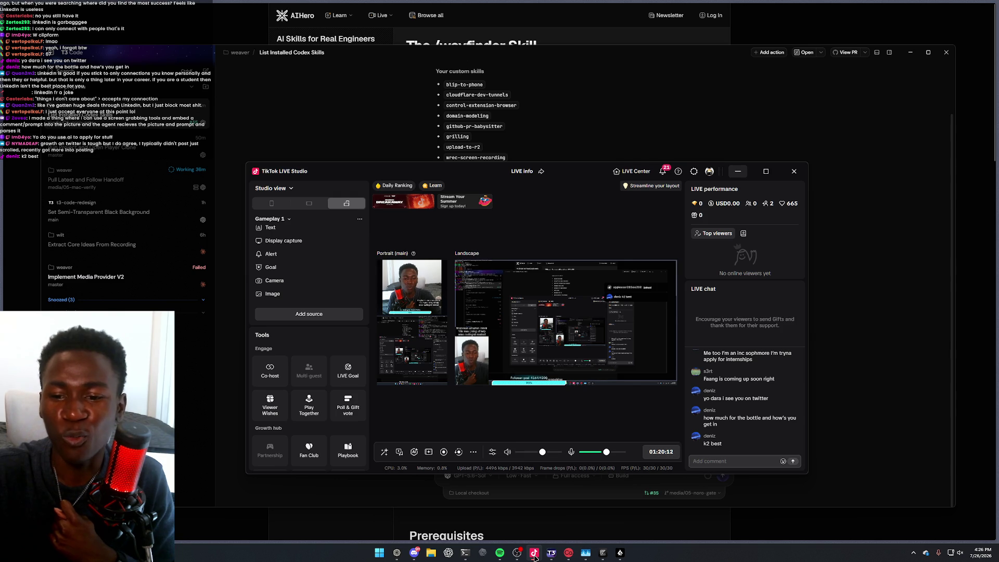
left_click(535, 556)
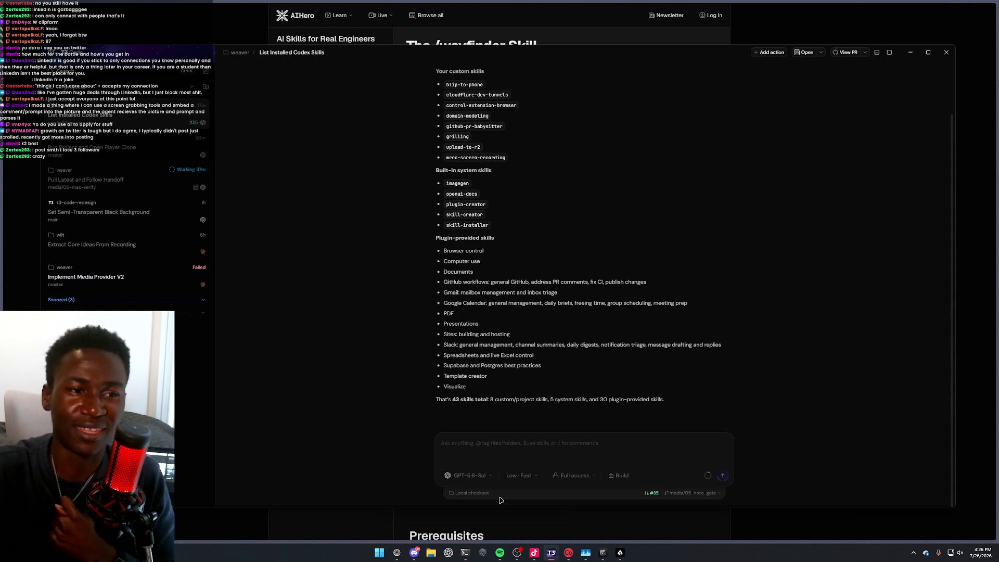
key("alt+Tab")
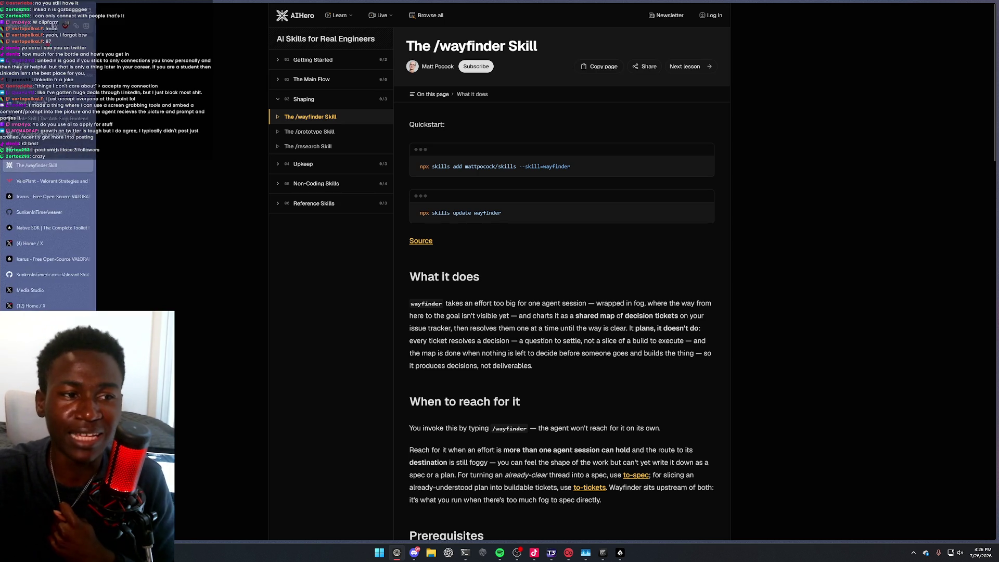
Switch to X, open the account's profile and scroll through its posts
left_click(39, 244)
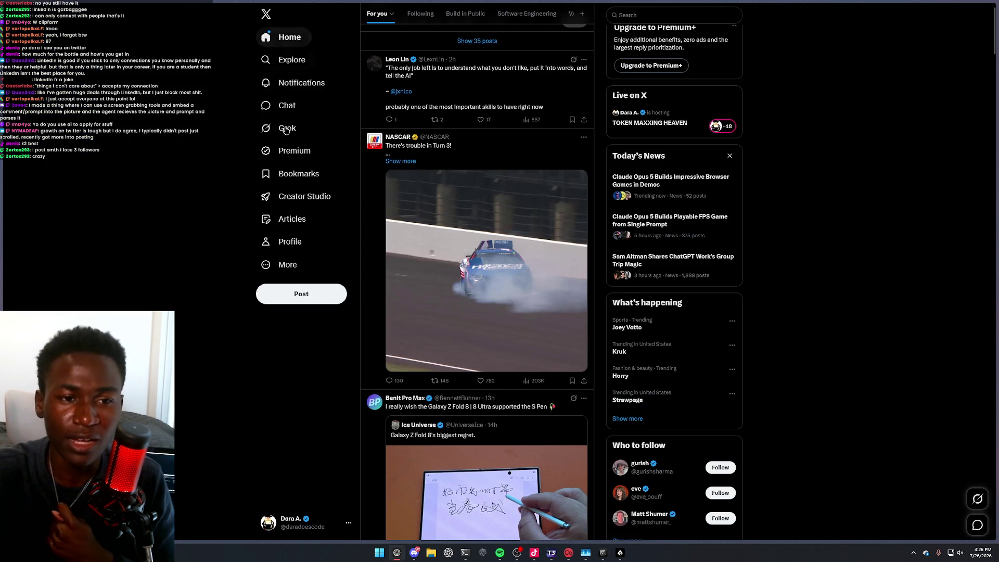
left_click(331, 242)
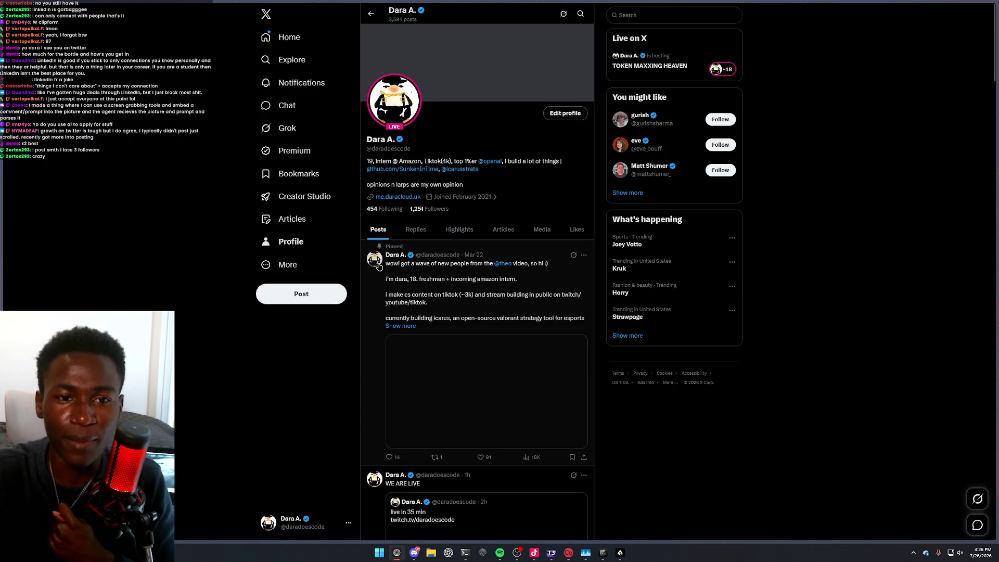
scroll(466, 329, "down", 10)
scroll(466, 329, "down", 15)
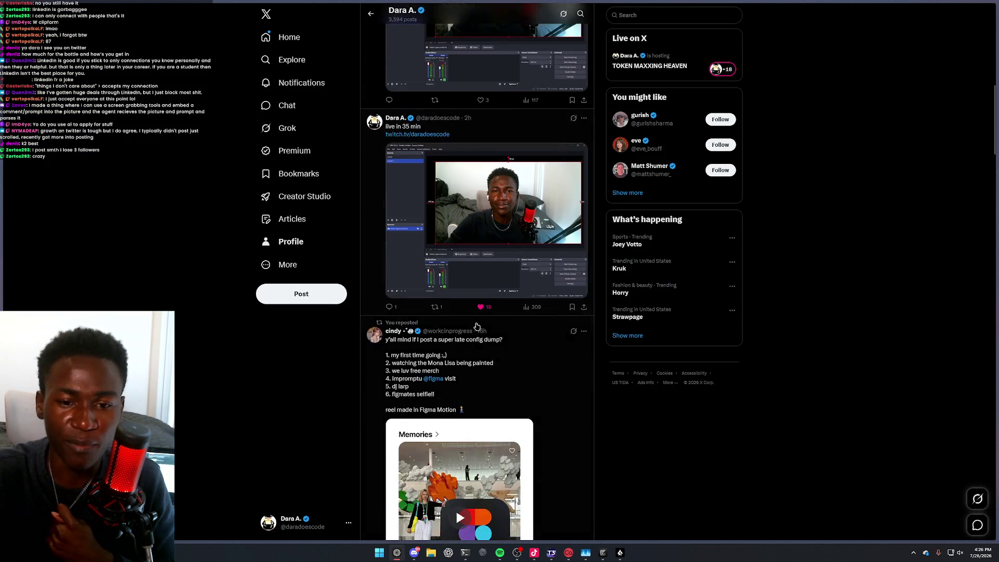
scroll(453, 299, "down", 15)
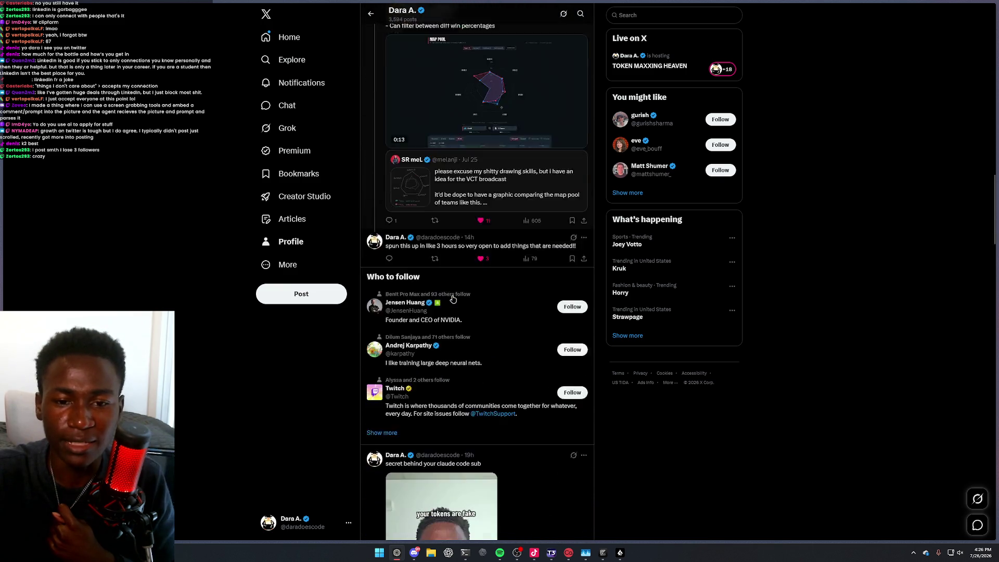
scroll(454, 298, "down", 15)
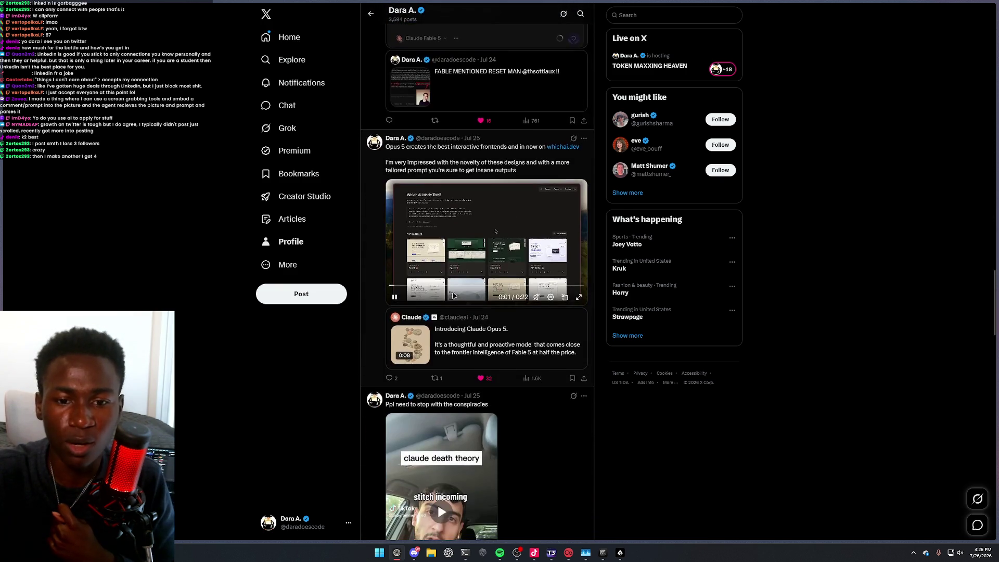
scroll(457, 297, "down", 12)
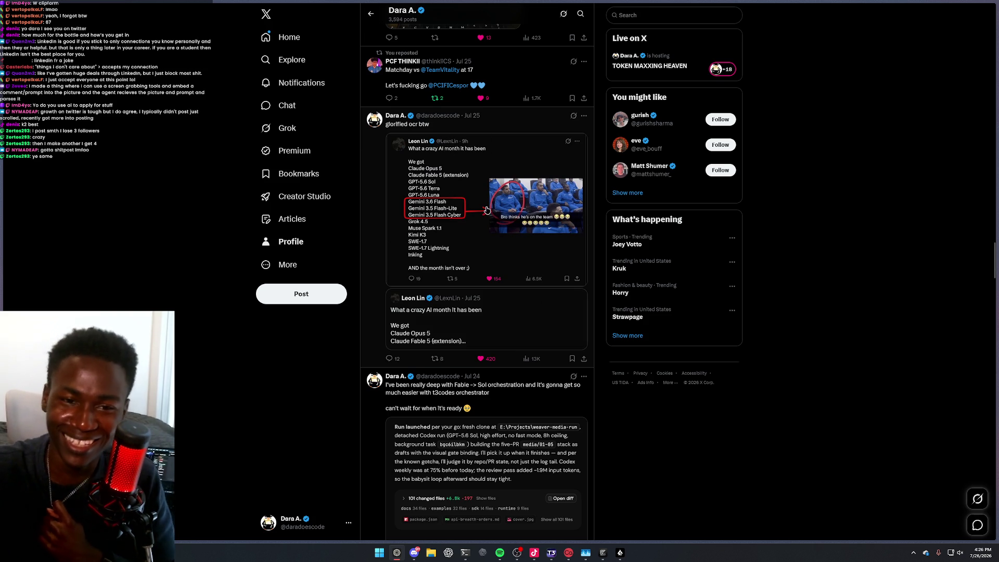
Scroll further through the profile, return to the Home For you timeline, and like the post about telling the AI
scroll(393, 236, "down", 1)
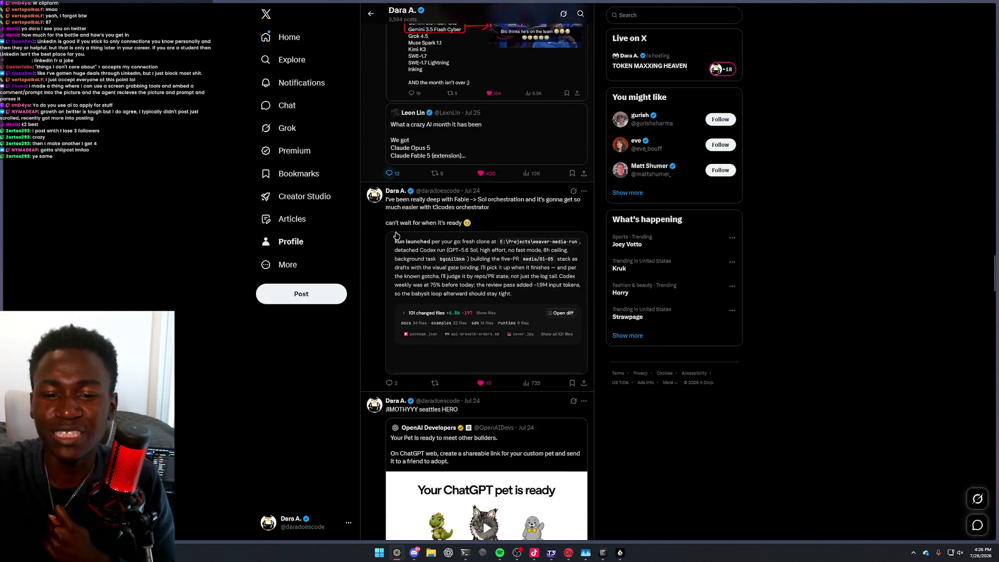
scroll(395, 234, "down", 3)
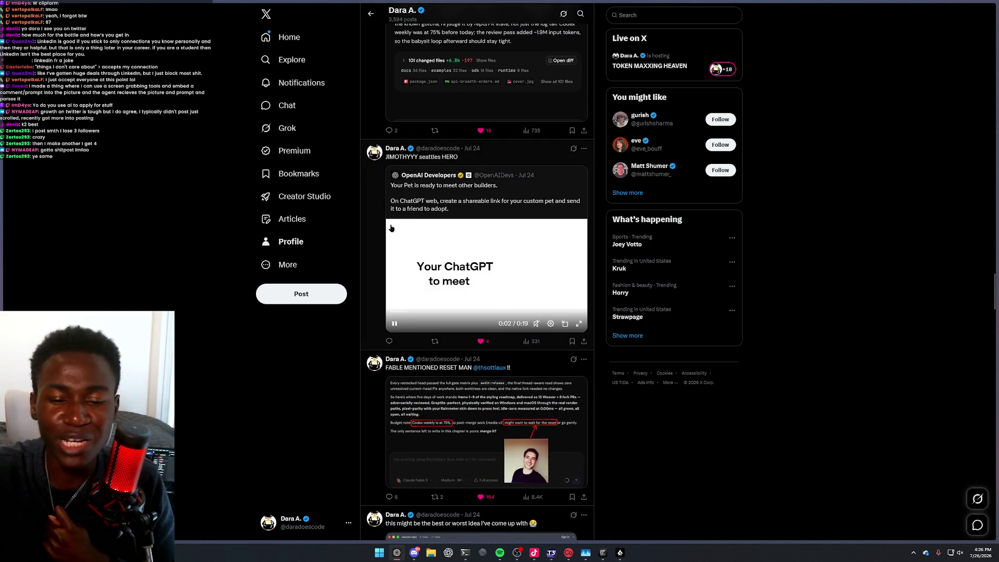
scroll(392, 228, "down", 5)
scroll(393, 226, "down", 4)
scroll(396, 223, "down", 6)
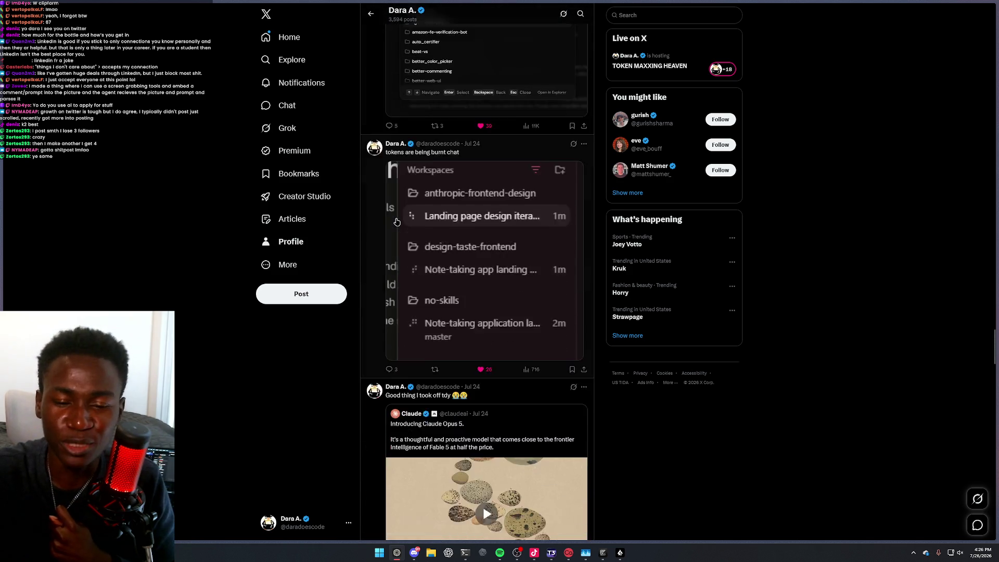
left_click(299, 40)
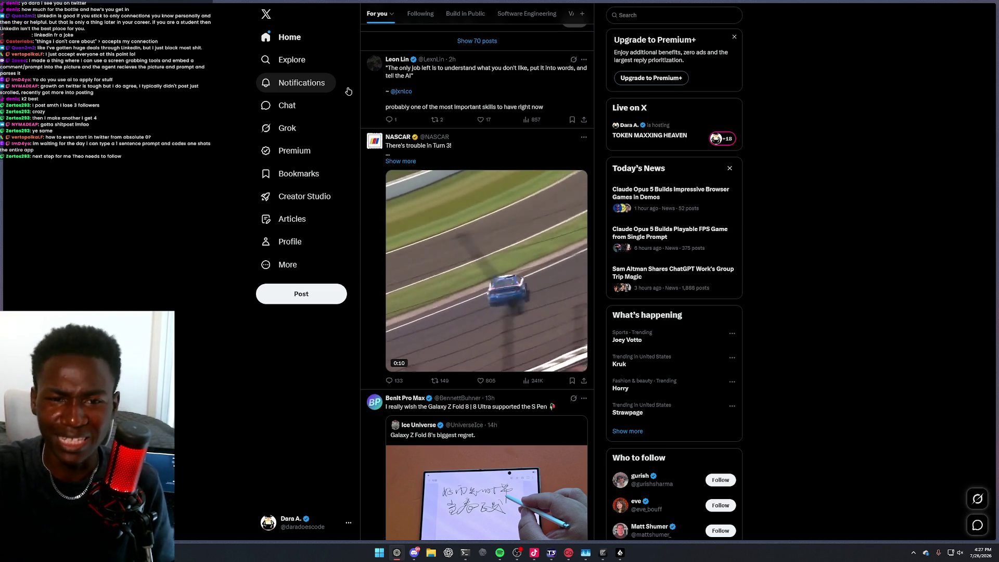
left_click(483, 122)
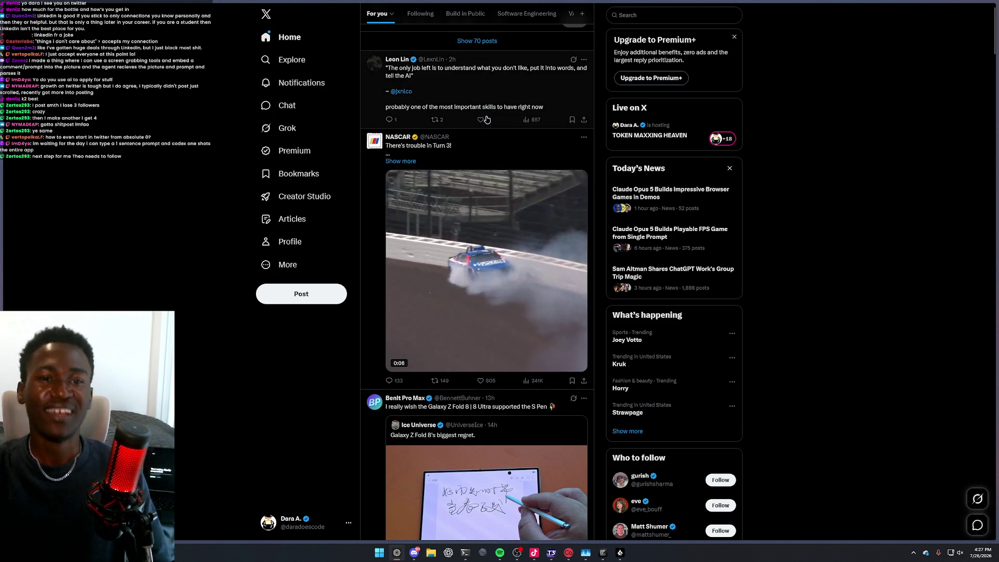
Open the post's thread and draft the reply 'I'm actually building something … think you all would li'
scroll(483, 121, "up", 1)
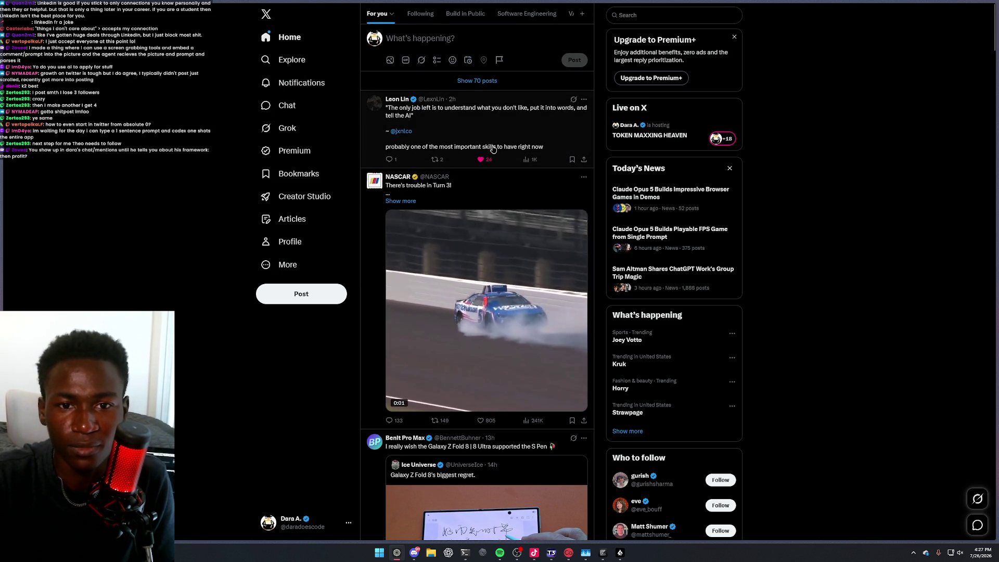
left_click(481, 151)
left_click(477, 171)
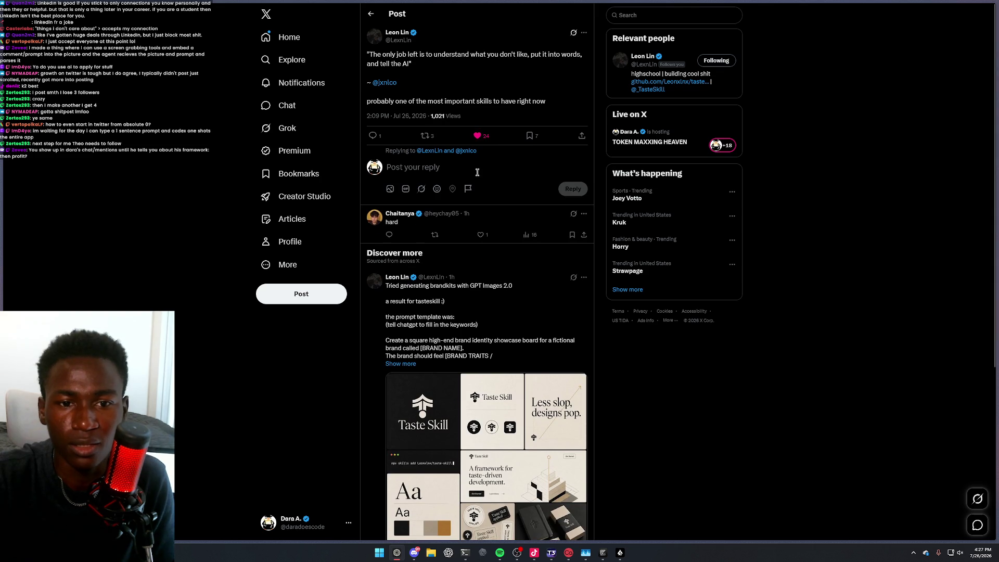
type("I'm ")
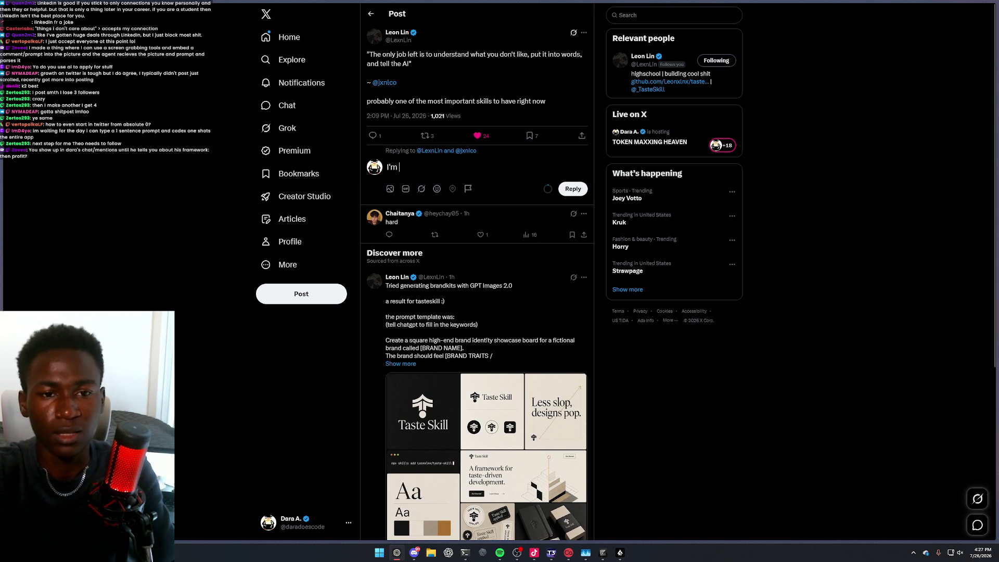
type("actually")
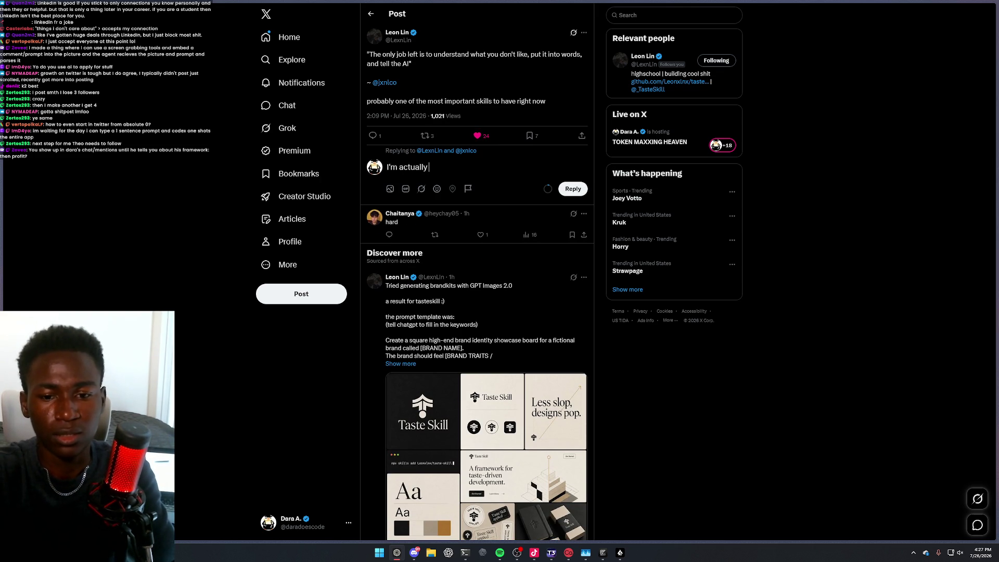
type(" building something Like this")
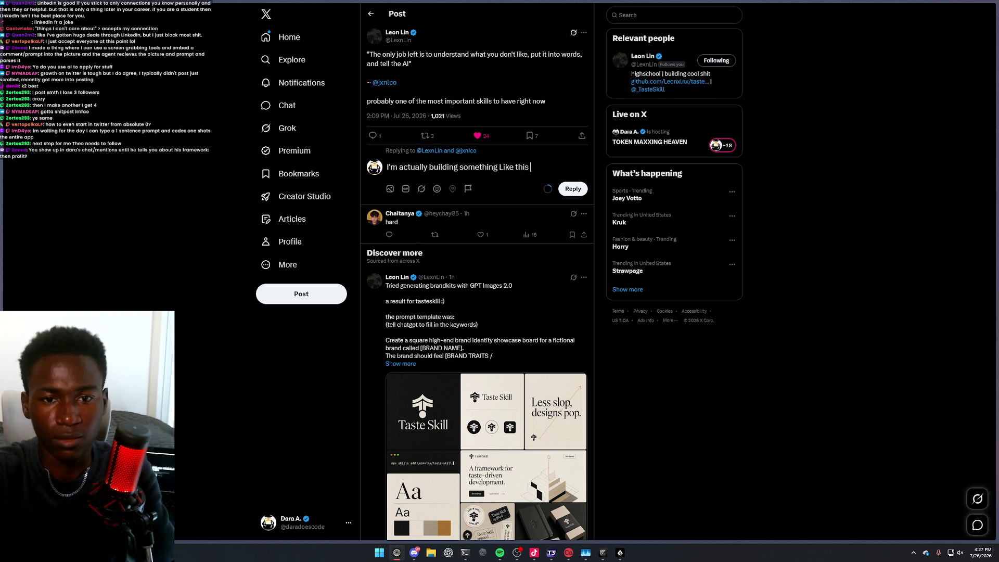
key("BackSpace")
key("BackSpace")
key("BackSpace")
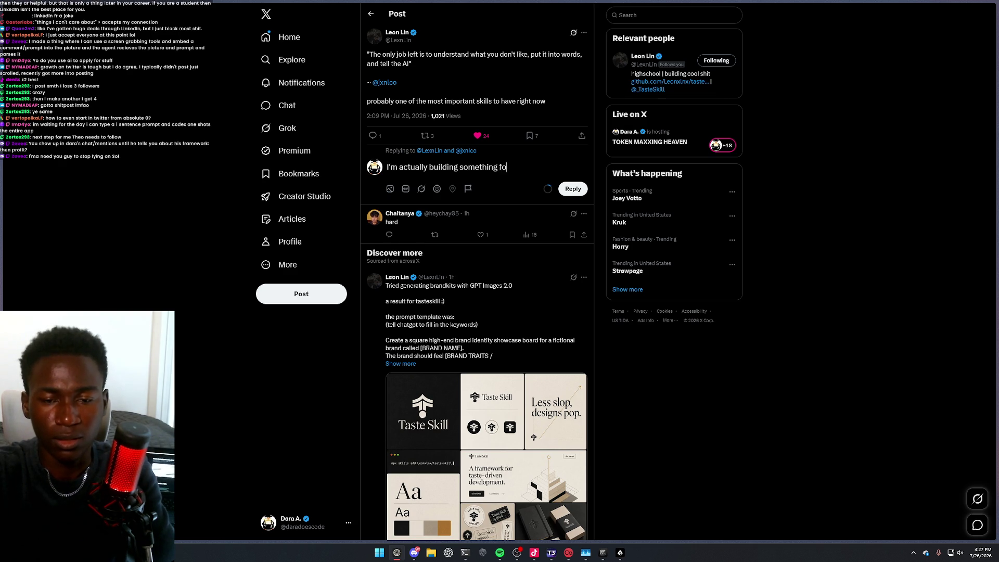
type("think you all w")
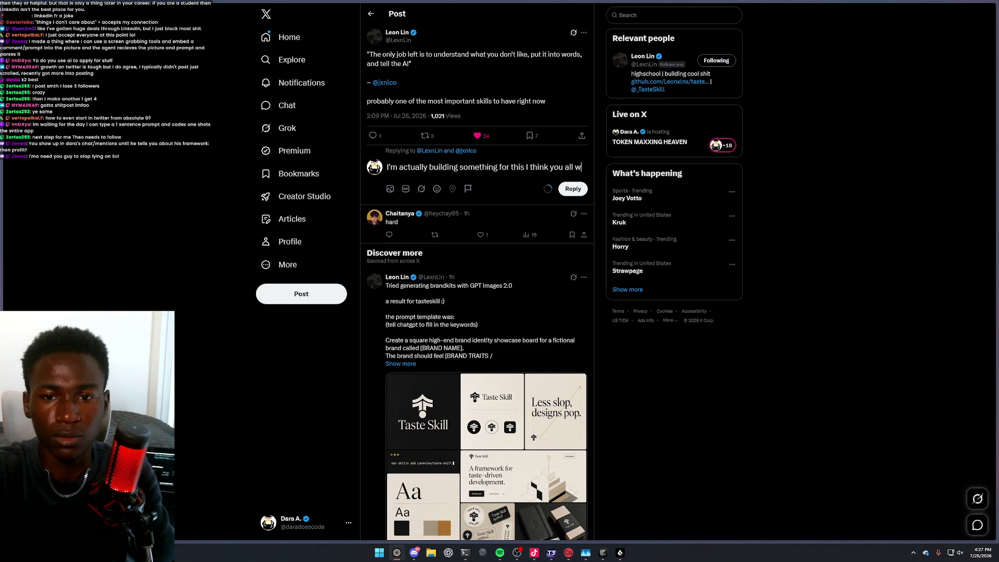
type("ould li")
Move the drafted comment into a quote post of that thread, then return to Home
key("ctrl+a")
key("ctrl+c")
key("BackSpace")
left_click(427, 135)
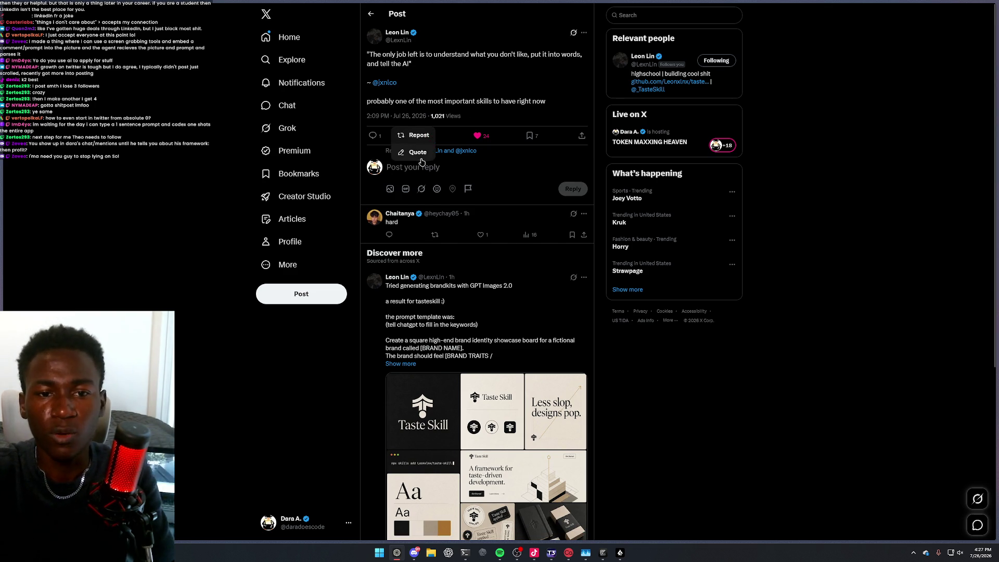
left_click(421, 153)
key("ctrl+v")
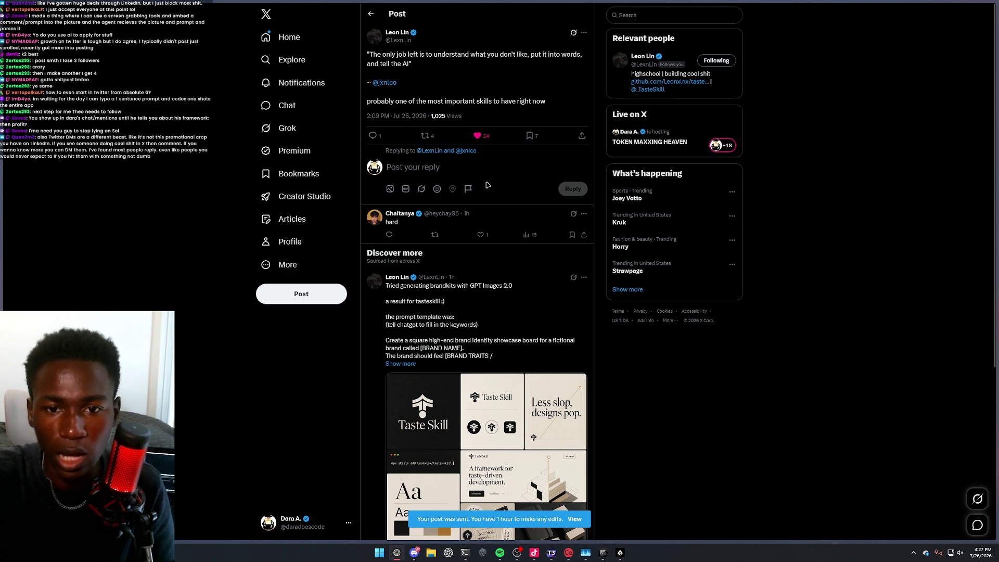
left_click(277, 37)
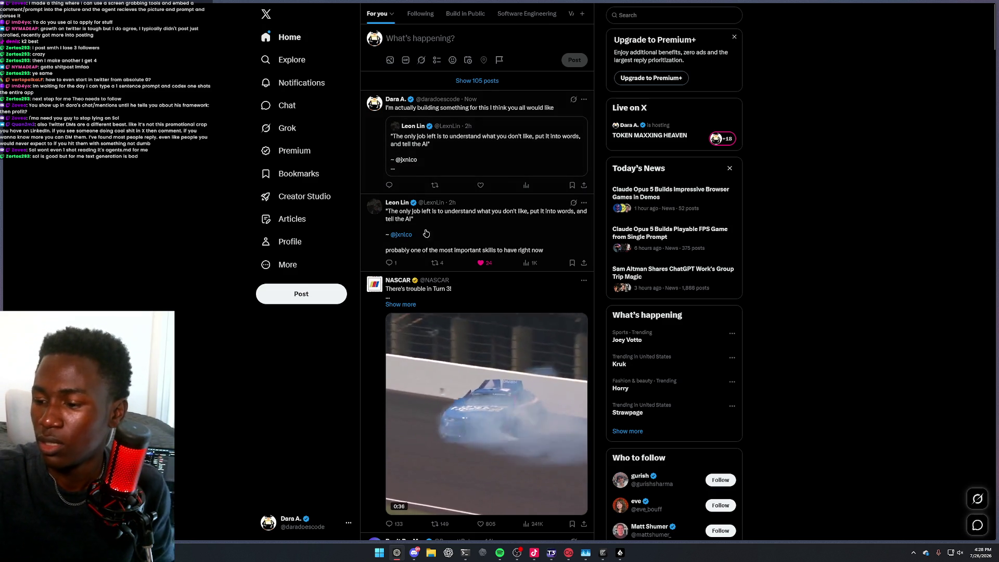
Like the post with the T3 Code screenshot and view the image full size
scroll(433, 269, "down", 10)
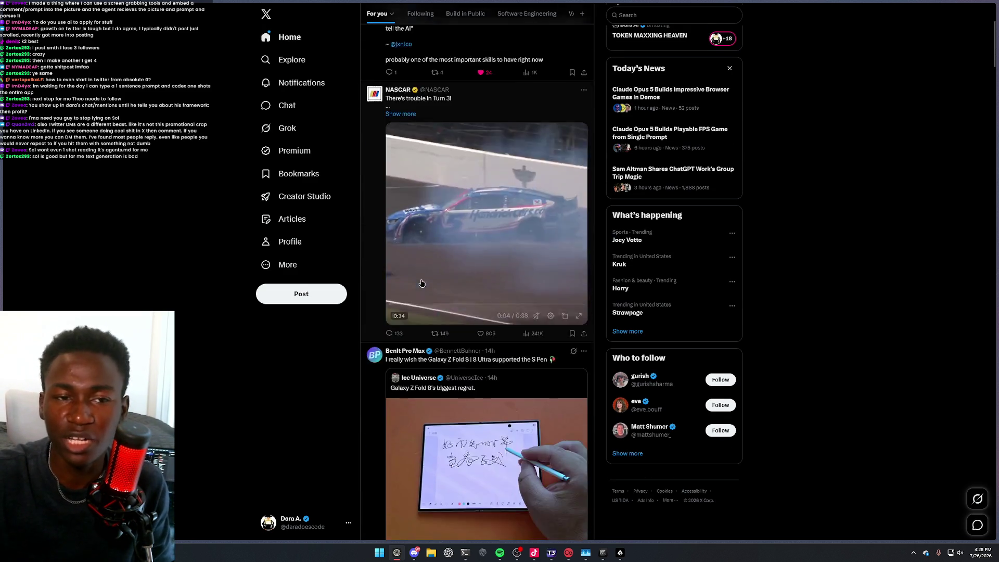
scroll(426, 281, "down", 3)
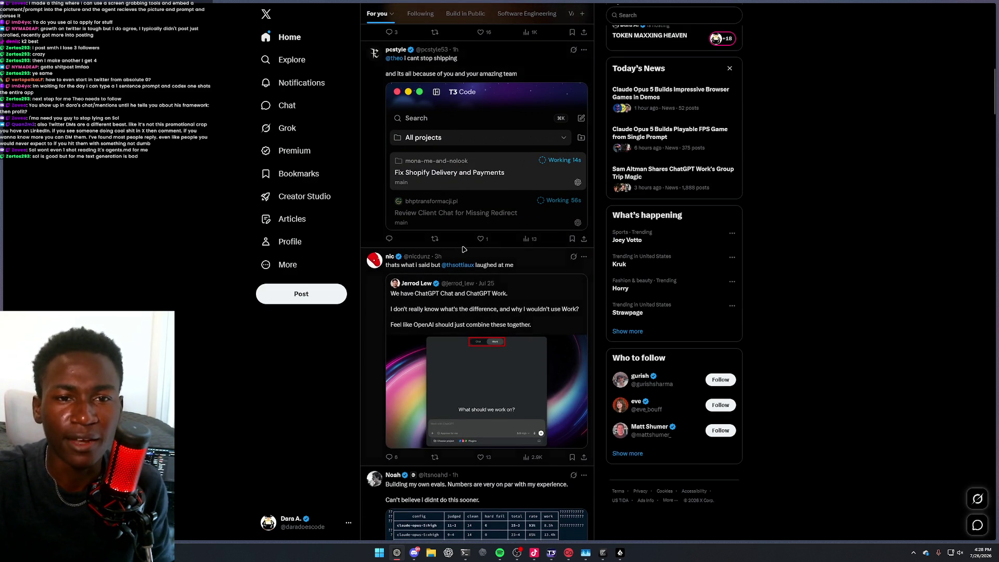
left_click(480, 238)
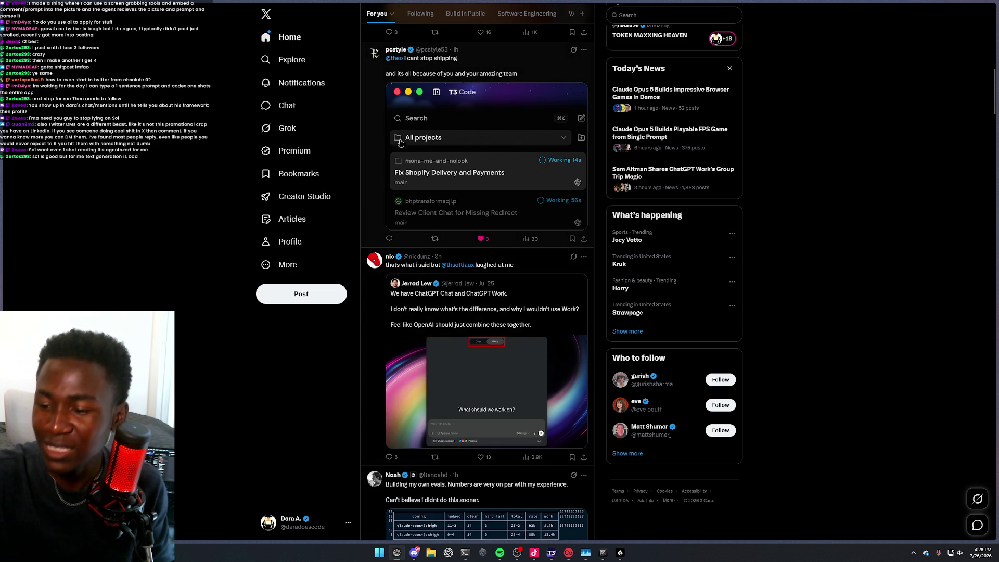
left_click(433, 147)
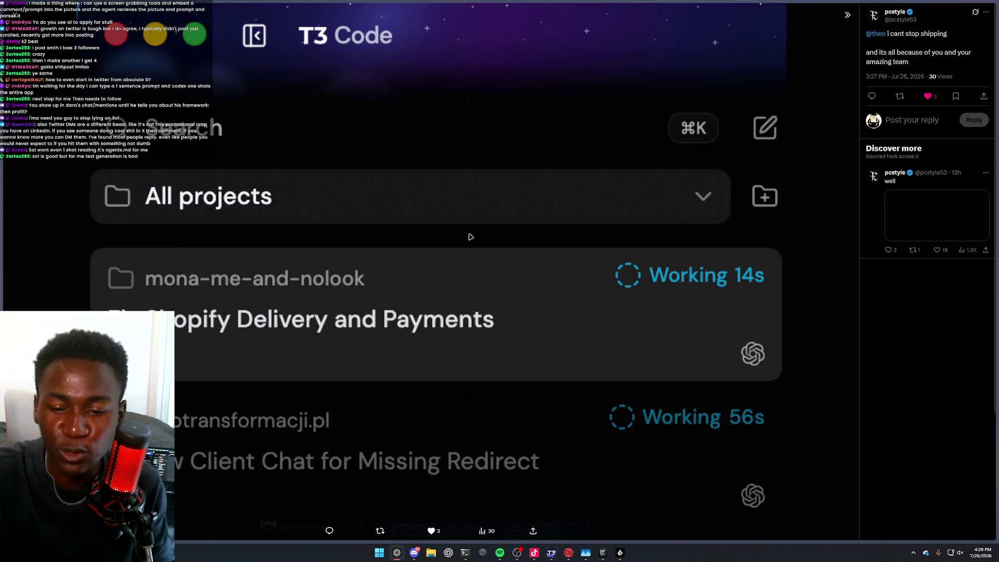
key("Escape")
Glance at the T3 Code window, then return to the browser
left_click(551, 553)
mouse_move(134, 149)
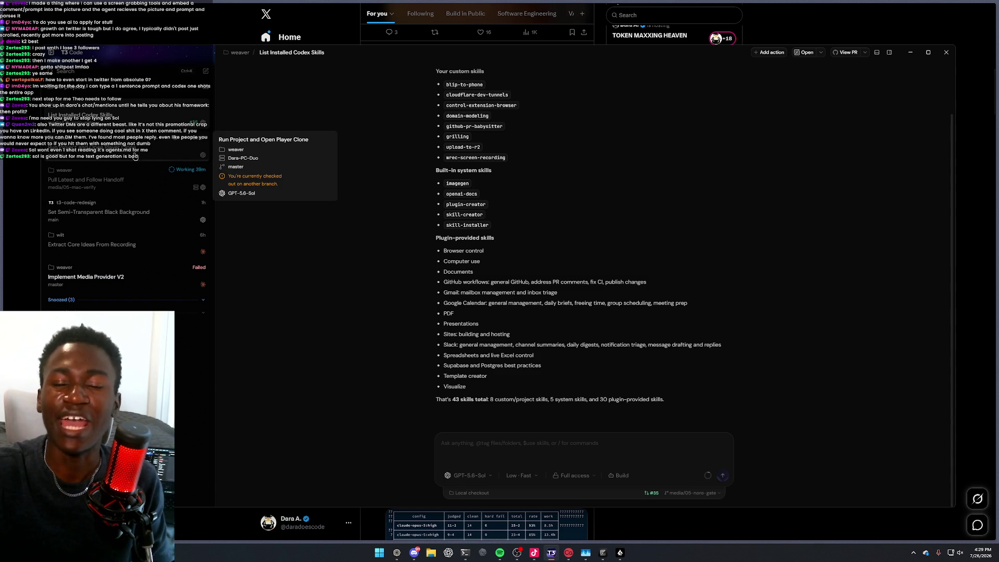
mouse_move(137, 179)
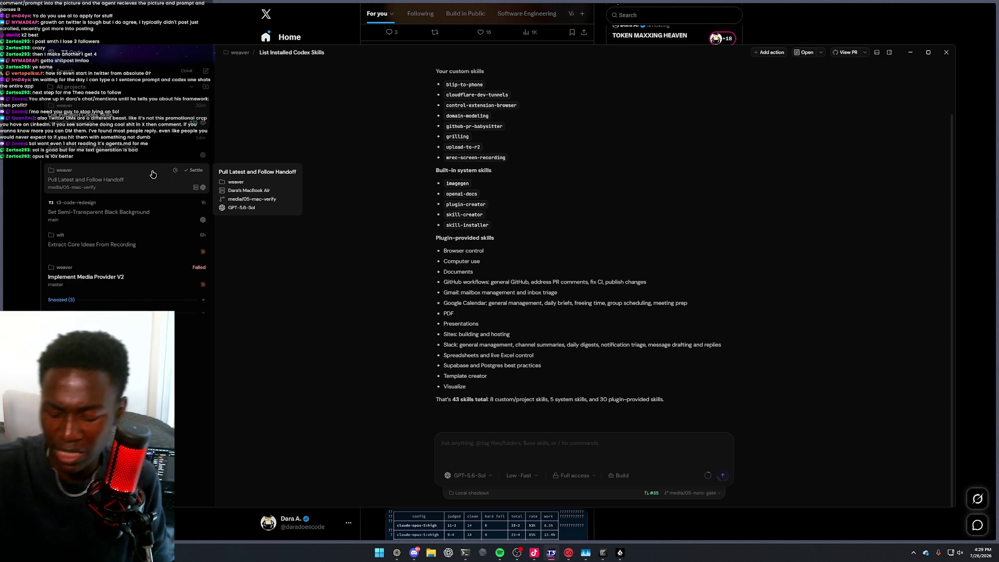
left_click(186, 532)
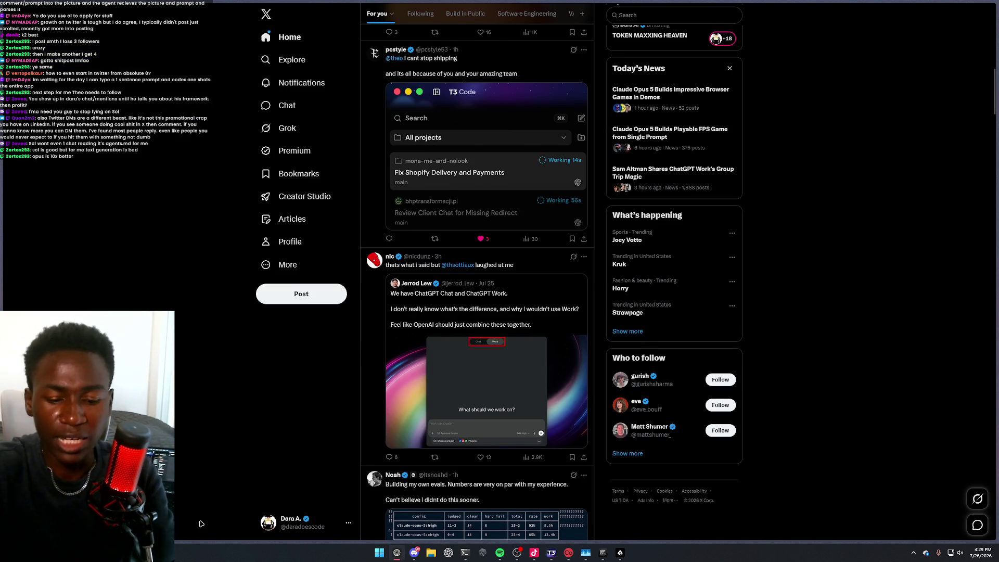
Load the localhost Map Pool page and set Team A to 100 Thieves, Team B to ENVY
key("ctrl+t")
type("localhost")
key("Return")
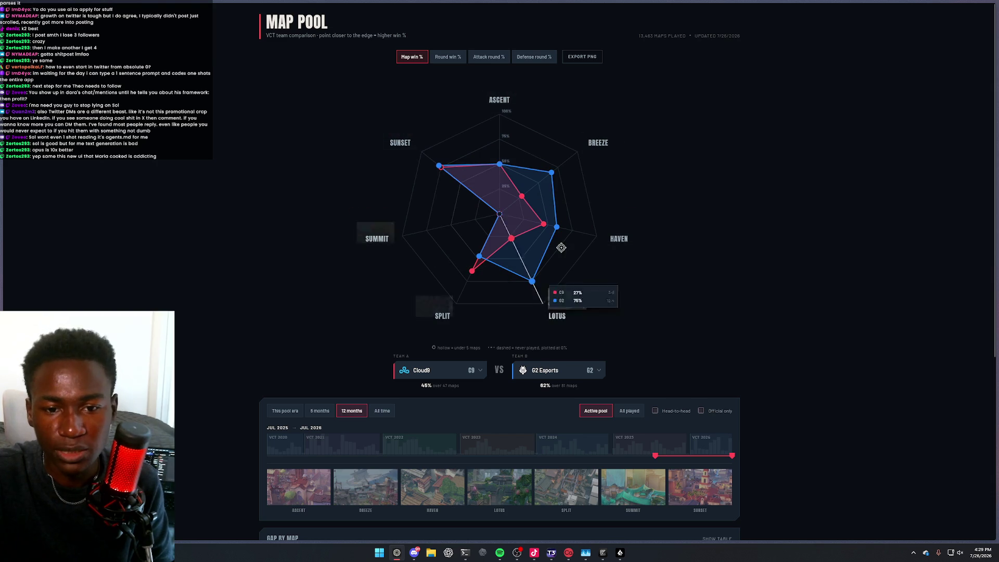
scroll(498, 192, "down", 5)
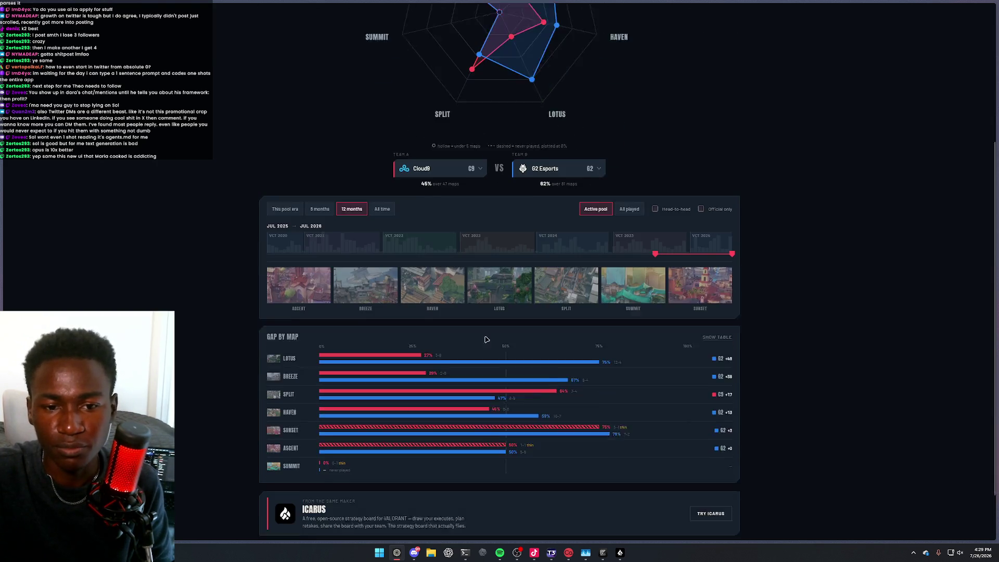
left_click(439, 131)
left_click(439, 194)
left_click(550, 138)
left_click(553, 217)
Compare the teams by Round win %, Attack round %, then back to Map win %
scroll(468, 291, "down", 1)
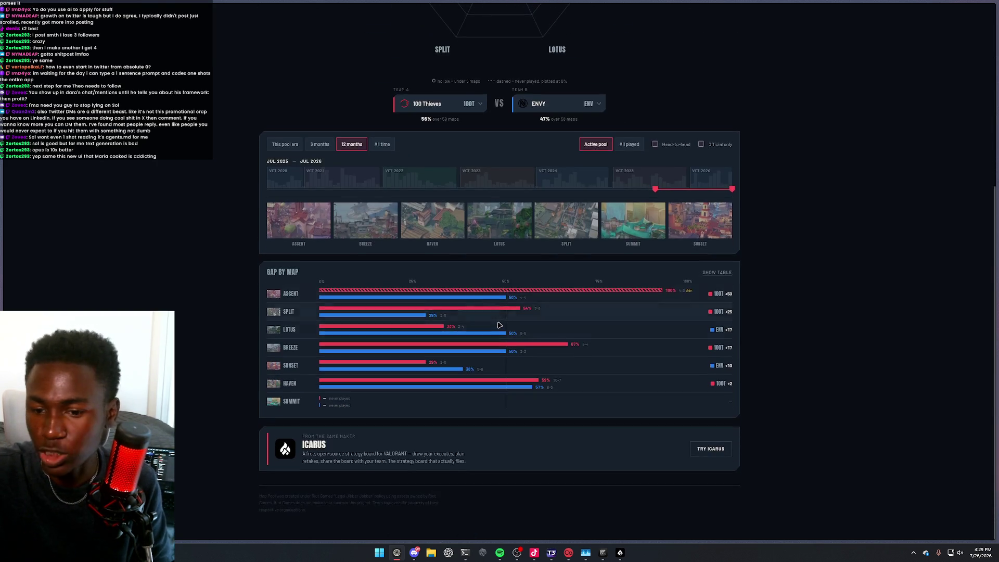
scroll(453, 219, "up", 5)
left_click(448, 57)
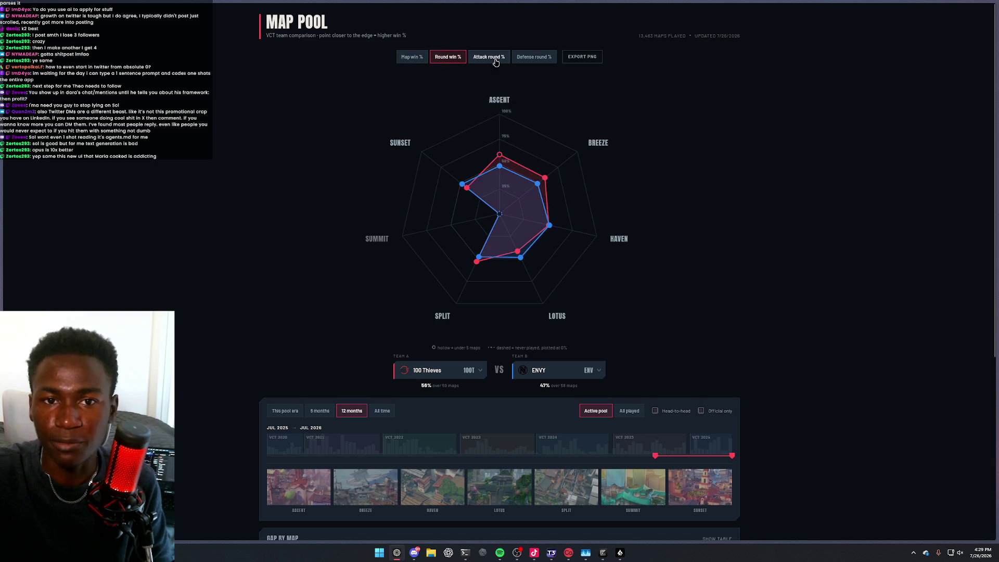
left_click(489, 57)
left_click(412, 57)
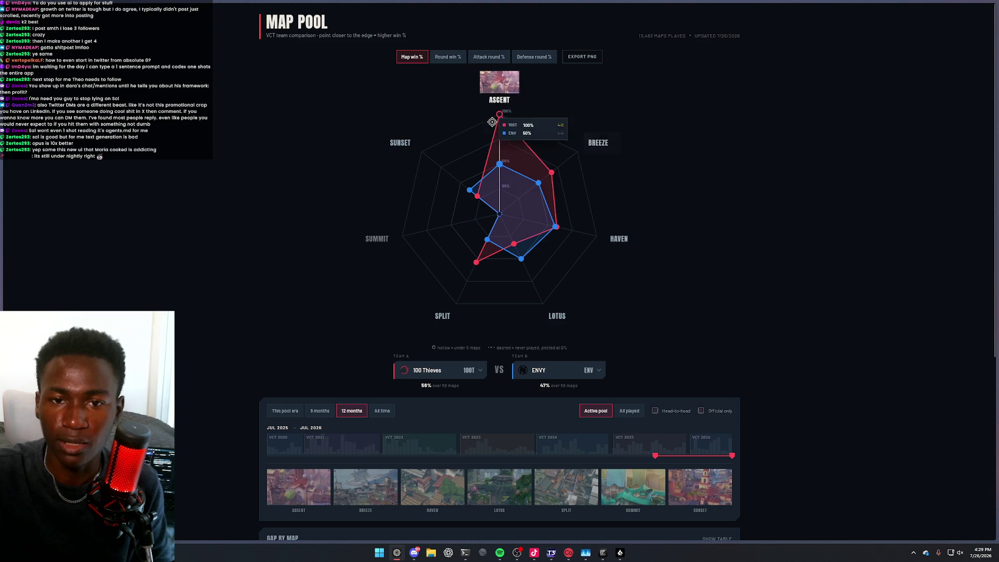
Bring up the Icarus strategy board, then the T3 Code window
mouse_move(543, 178)
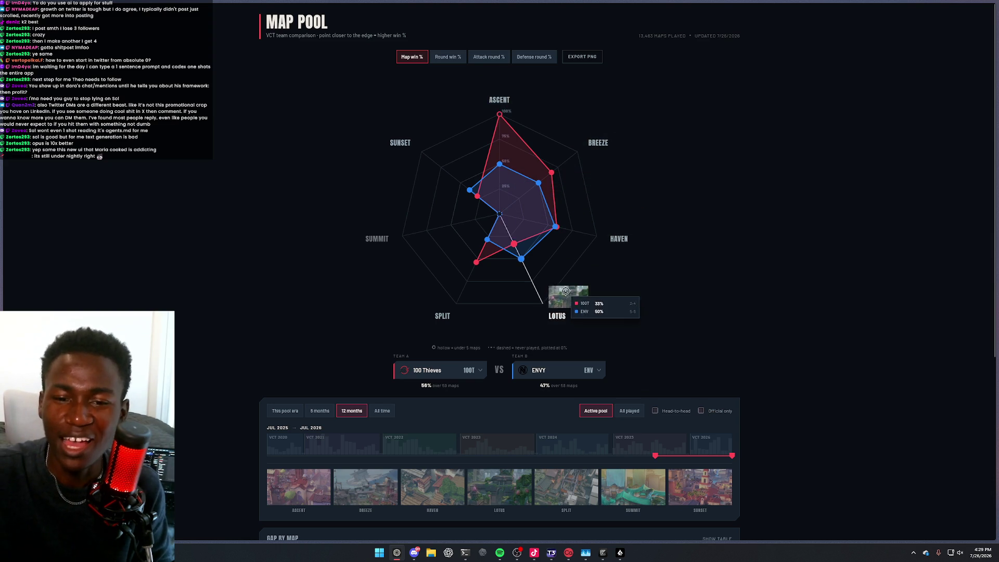
left_click(621, 554)
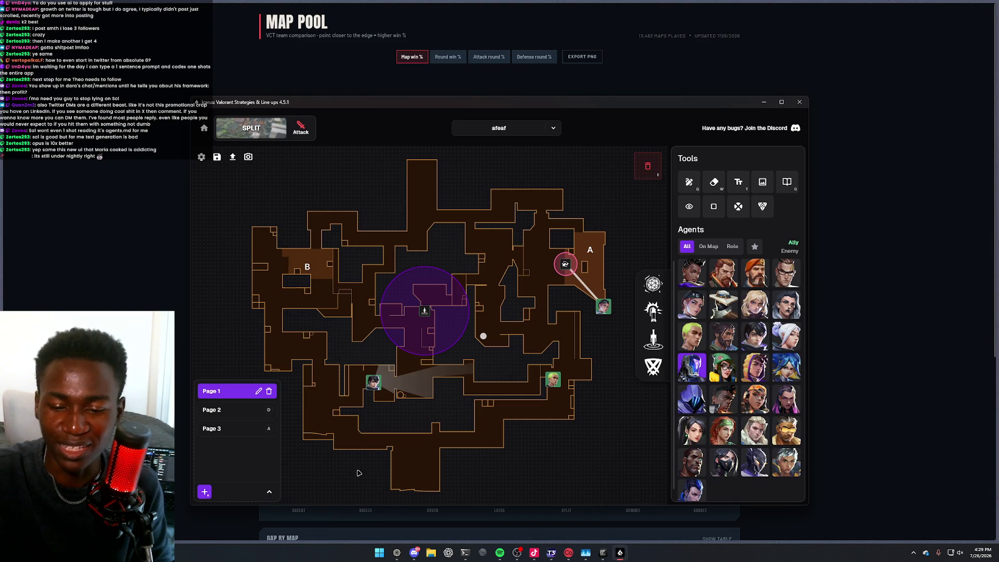
mouse_move(601, 553)
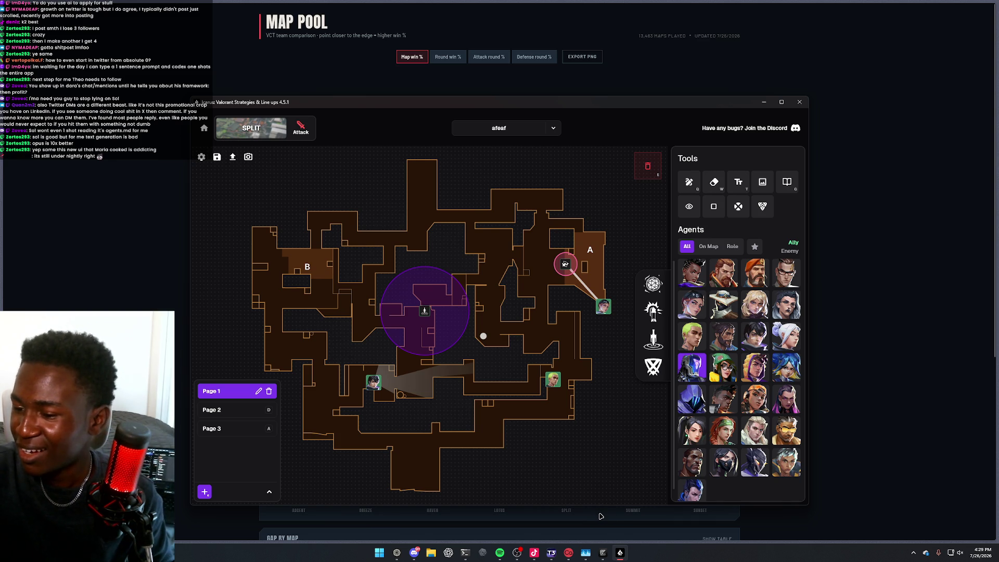
left_click(551, 552)
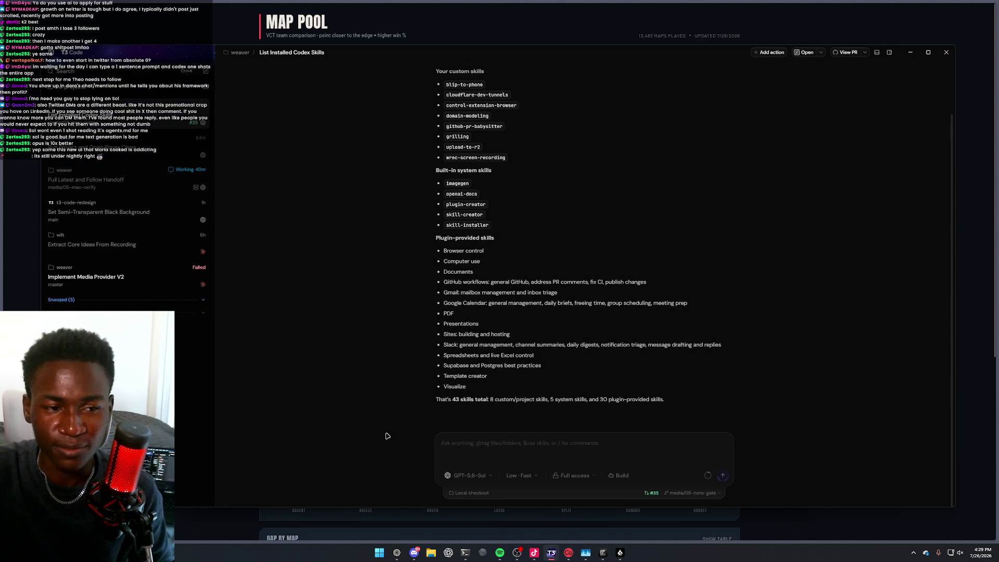
Look over the Implement Media Provider V2 thread, then settle Set Semi-Transparent Black Background
left_click(125, 278)
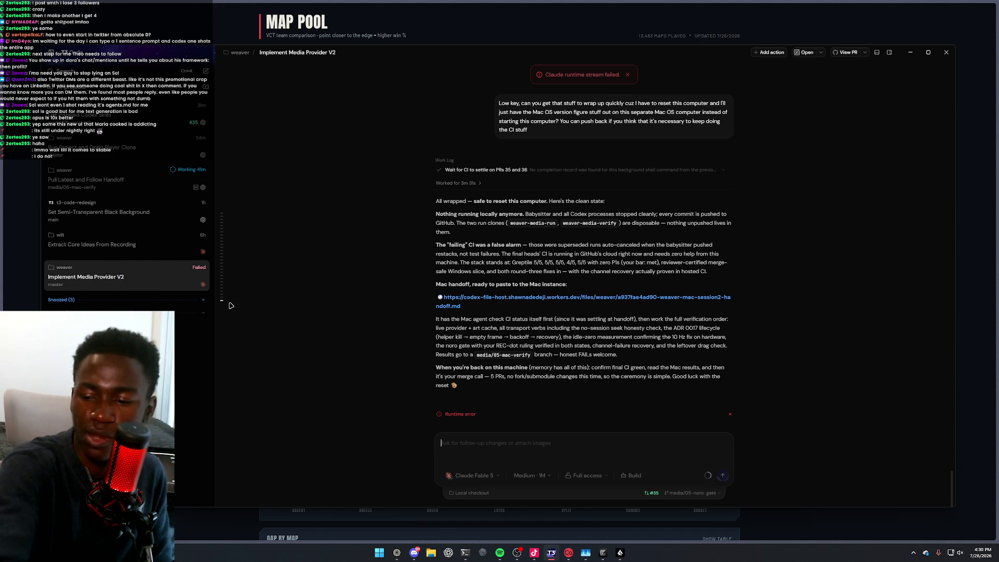
left_click(126, 247)
left_click(127, 217)
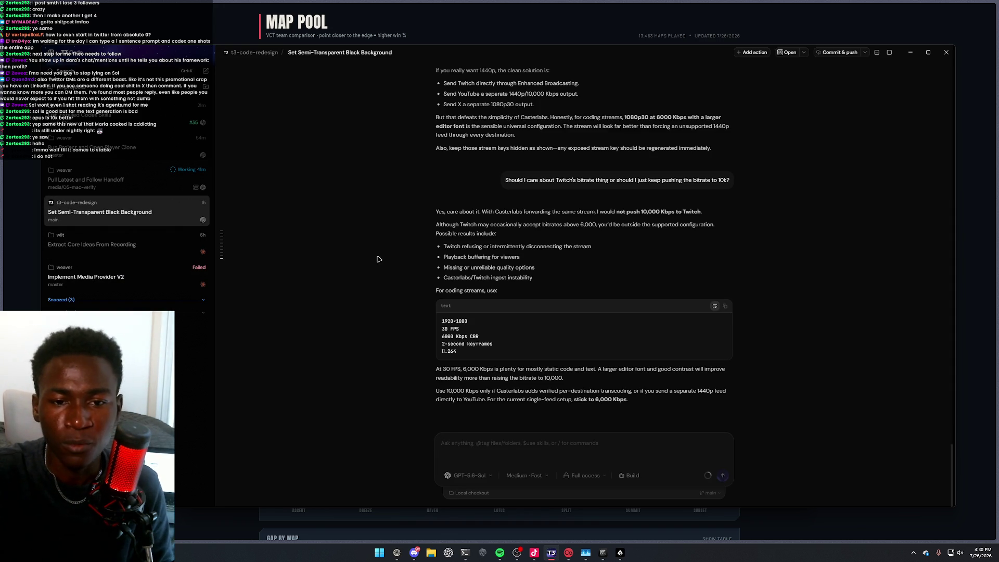
left_click_drag(436, 224, 499, 291)
left_click(520, 281)
left_click(192, 204)
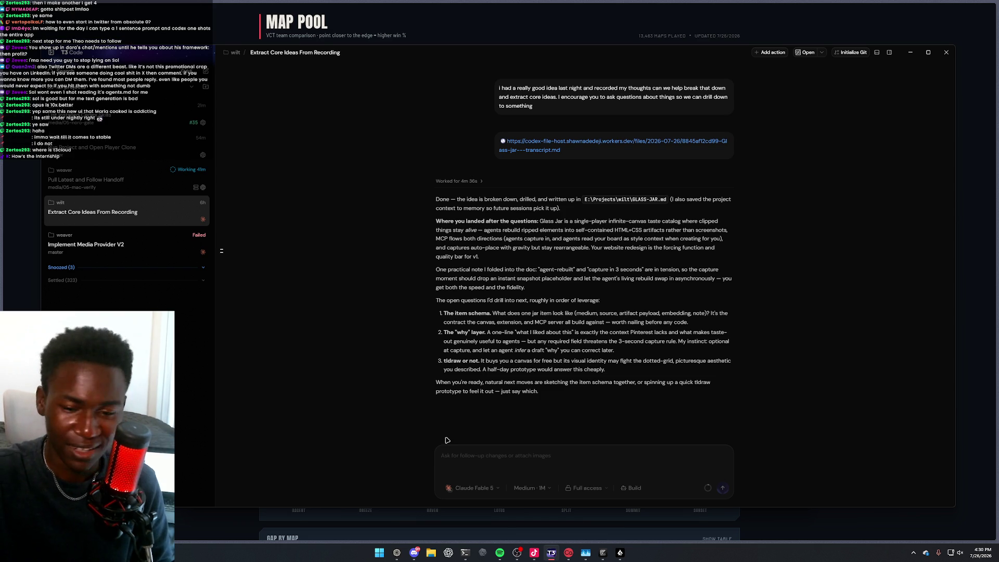
left_click(552, 554)
Restore T3 Code and read the progress log of the Pull Latest and Follow Handoff thread
left_click(552, 553)
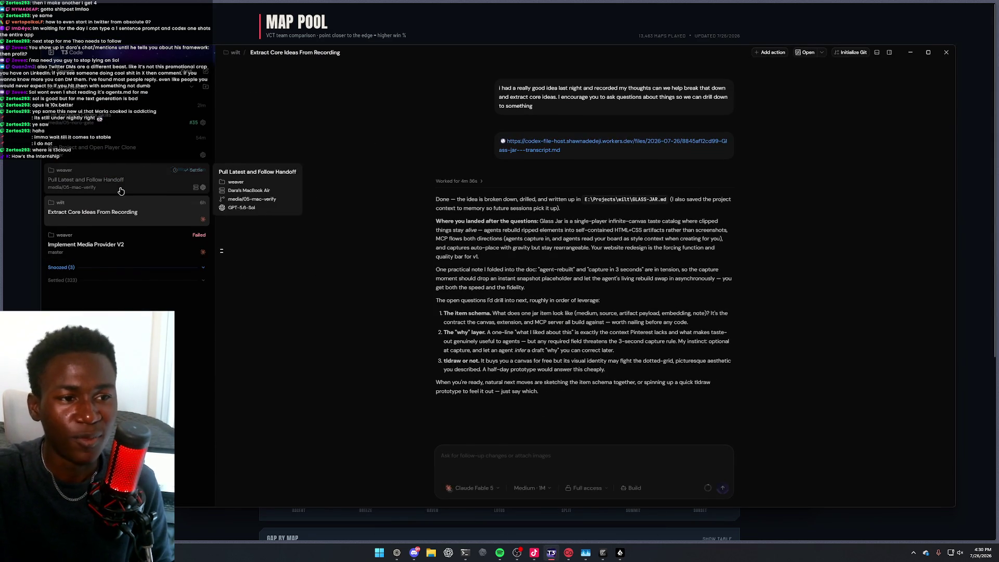
left_click(121, 186)
left_click_drag(465, 291, 509, 278)
triple_click(509, 279)
left_click(509, 279)
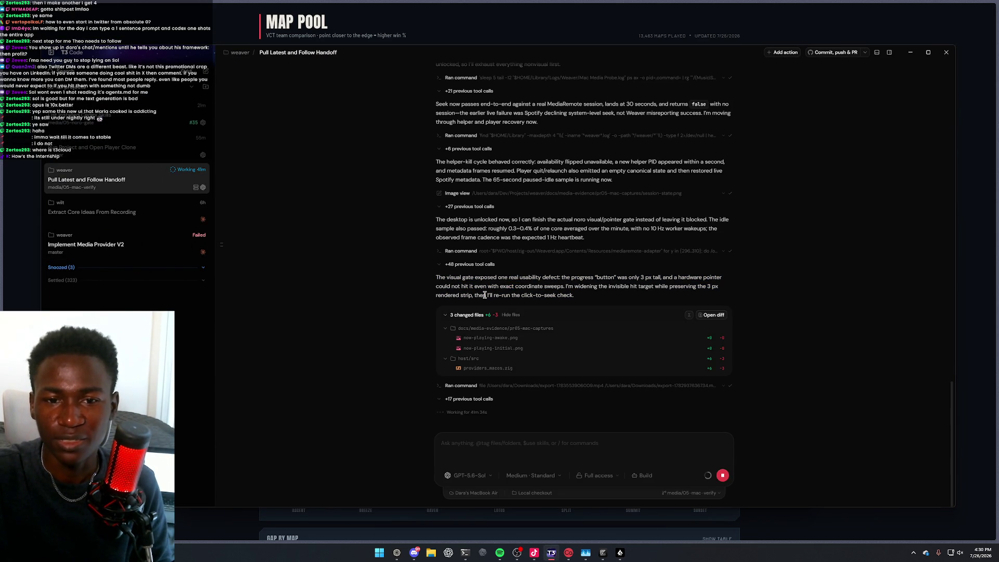
scroll(487, 294, "up", 1)
triple_click(482, 261)
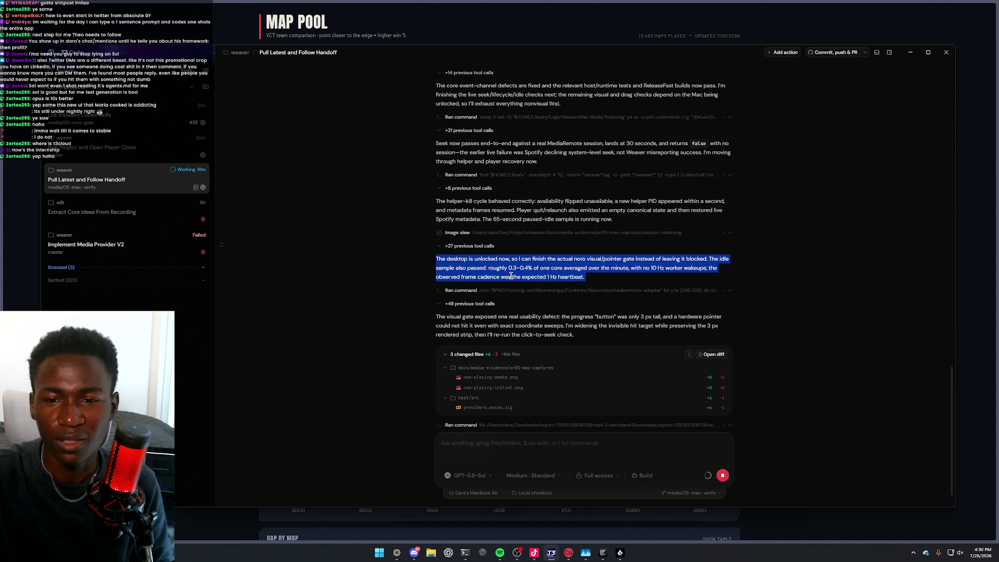
scroll(505, 300, "up", 6)
scroll(492, 298, "down", 7)
scroll(489, 298, "up", 15)
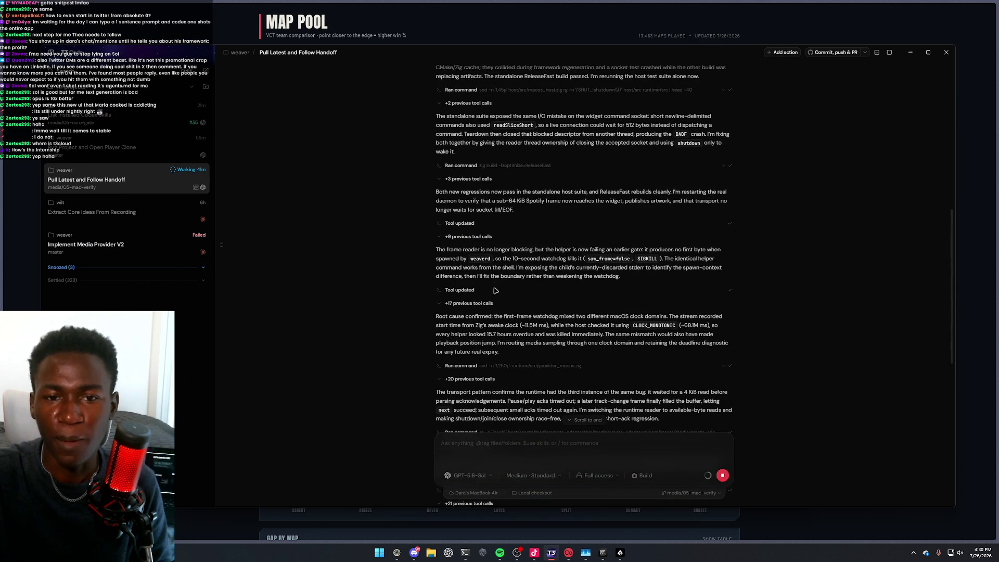
scroll(453, 301, "down", 15)
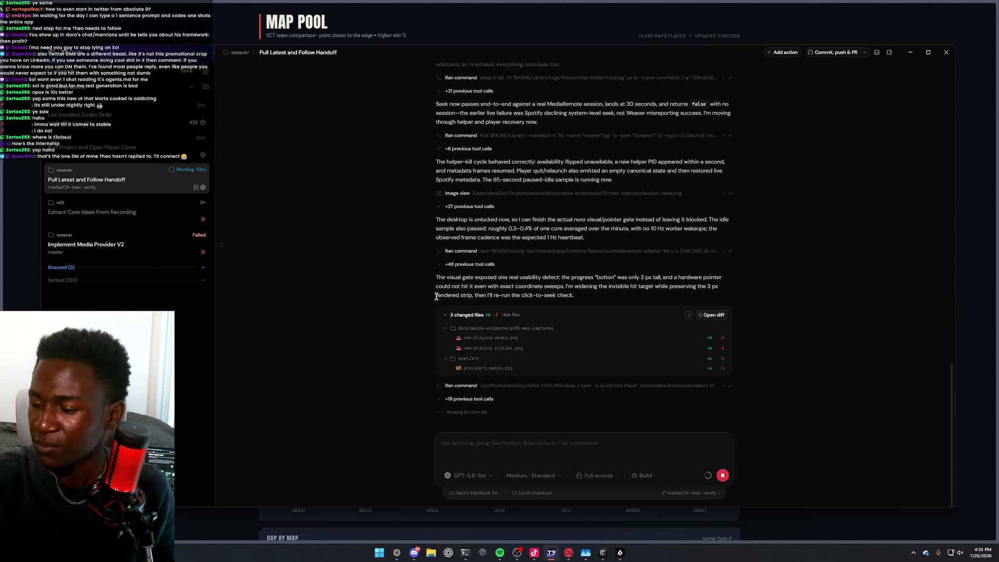
Read the Mac handoff and back-on-this-machine paragraphs in Implement Media Provider V2
left_click(102, 212)
left_click(117, 237)
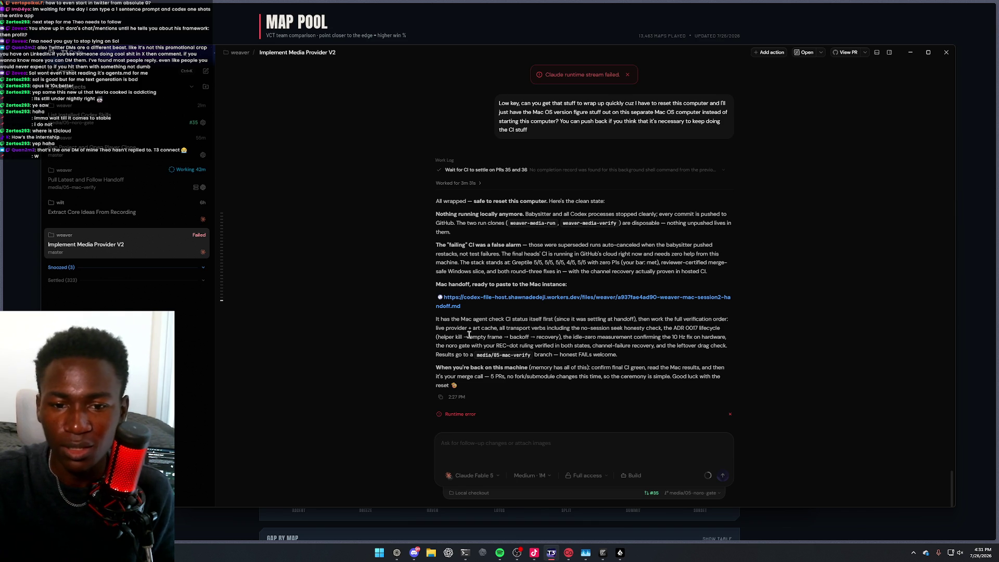
left_click_drag(471, 327, 519, 357)
triple_click(510, 338)
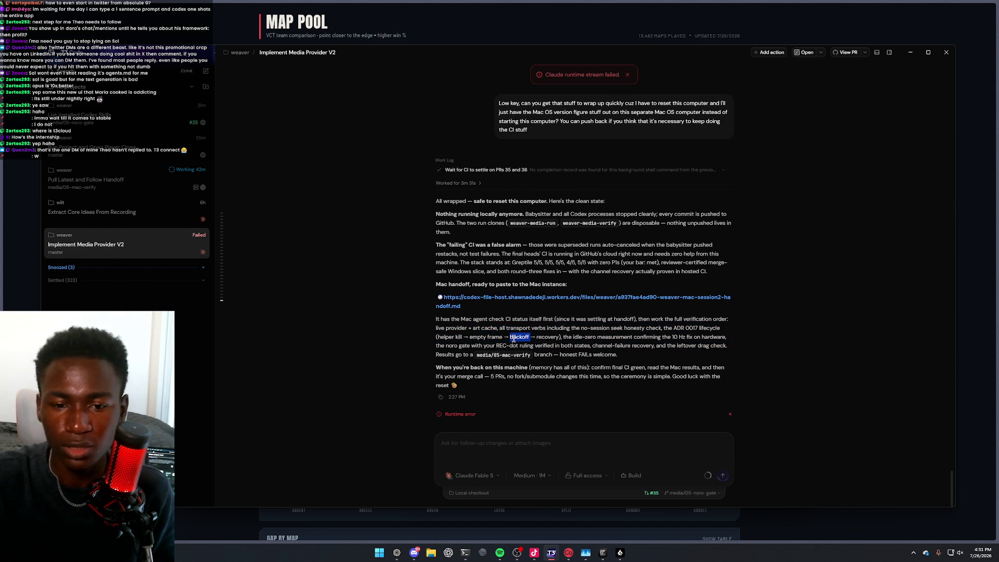
triple_click(472, 368)
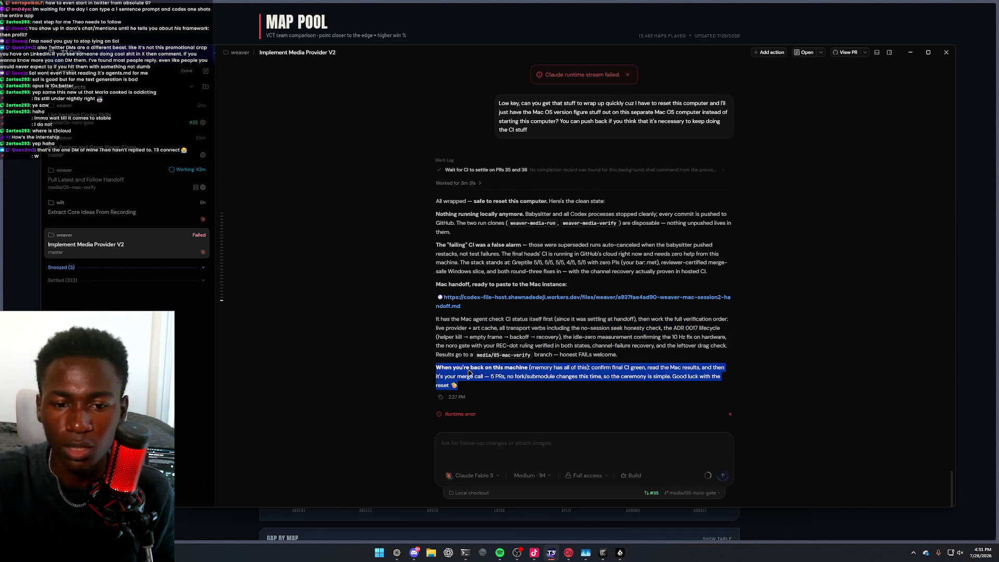
Return to Extract Core Ideas From Recording and read its quality bar and practical notes
left_click(110, 182)
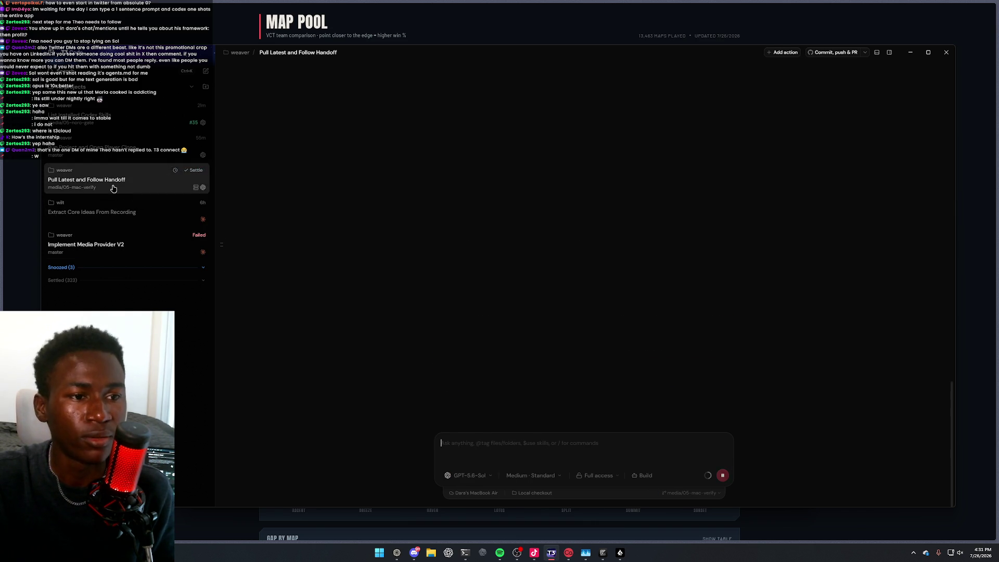
left_click(140, 146)
left_click(111, 214)
left_click_drag(462, 262, 469, 286)
left_click(482, 260)
left_click_drag(451, 254, 526, 287)
left_click(487, 267)
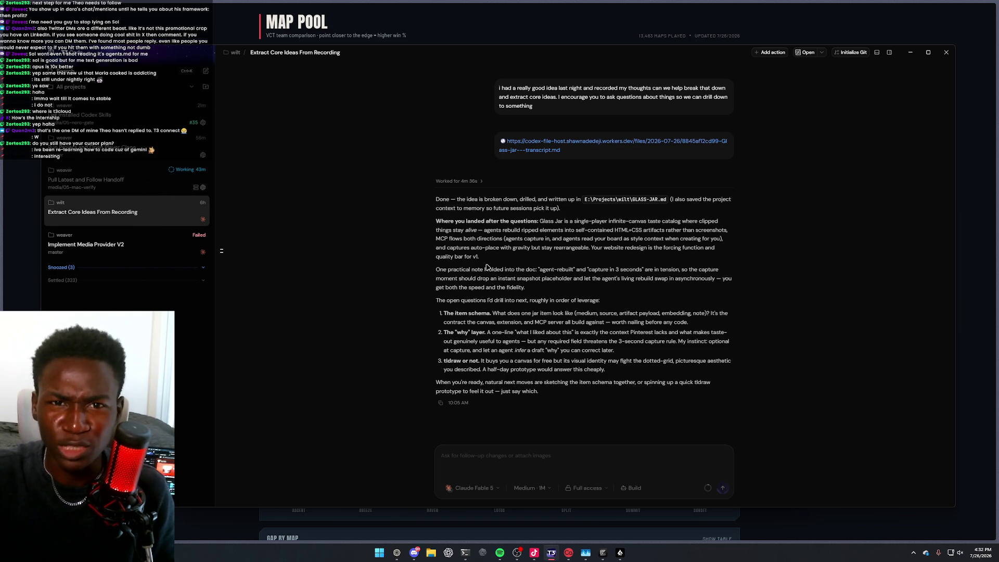
Bring Firefox forward and search 'whi' to load the Which AI Made This? gallery
left_click(446, 33)
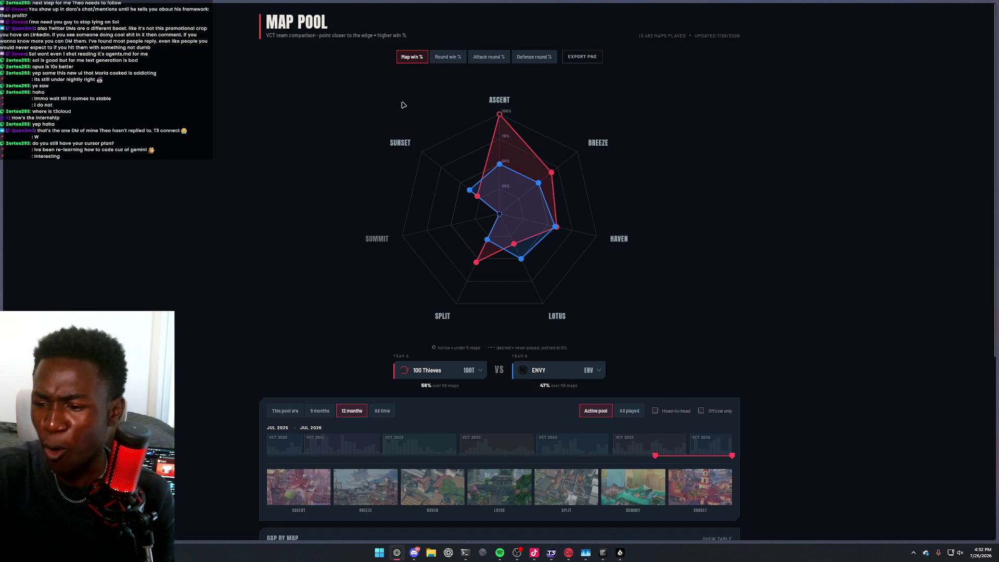
mouse_move(418, 171)
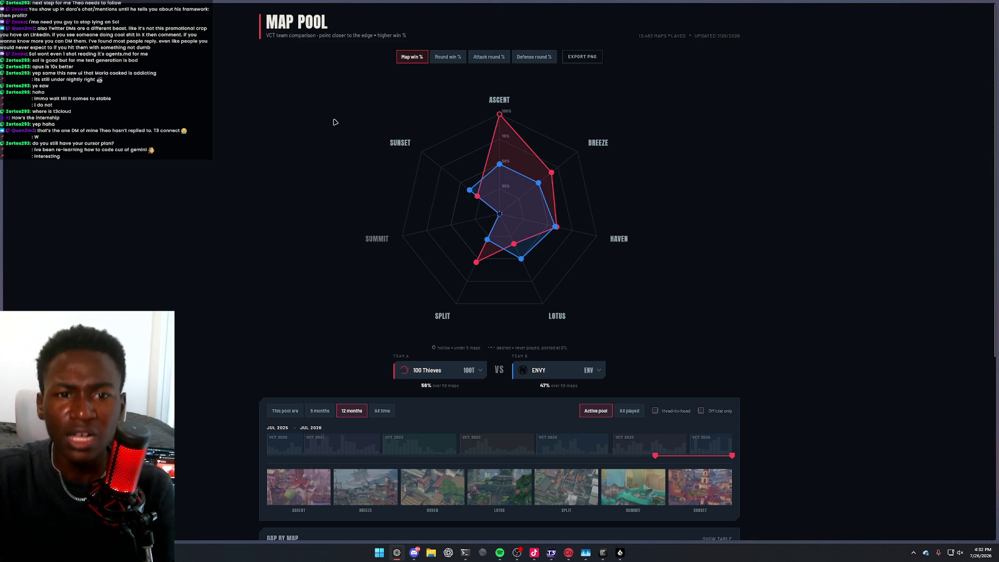
key("ctrl+t")
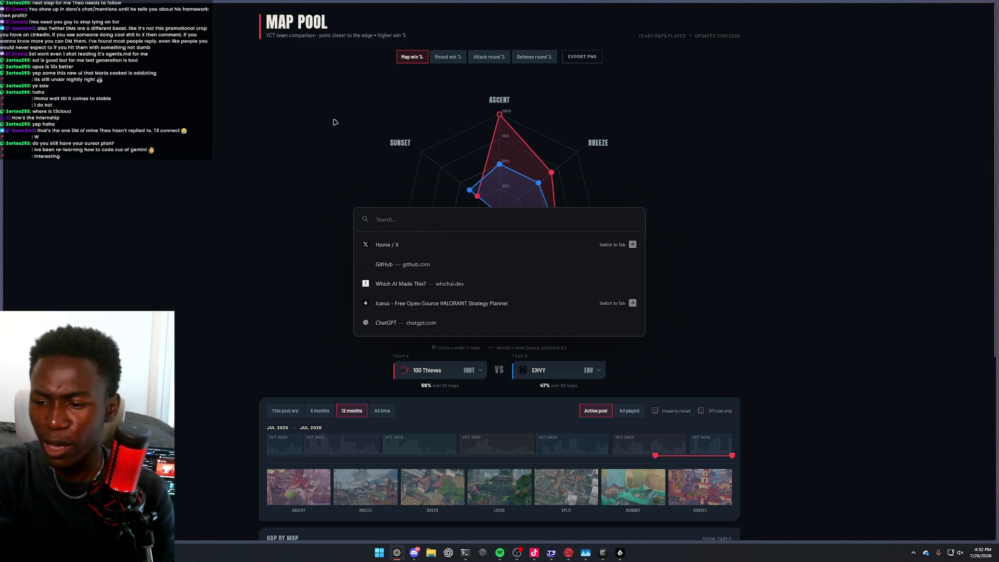
type("whi")
key("Return")
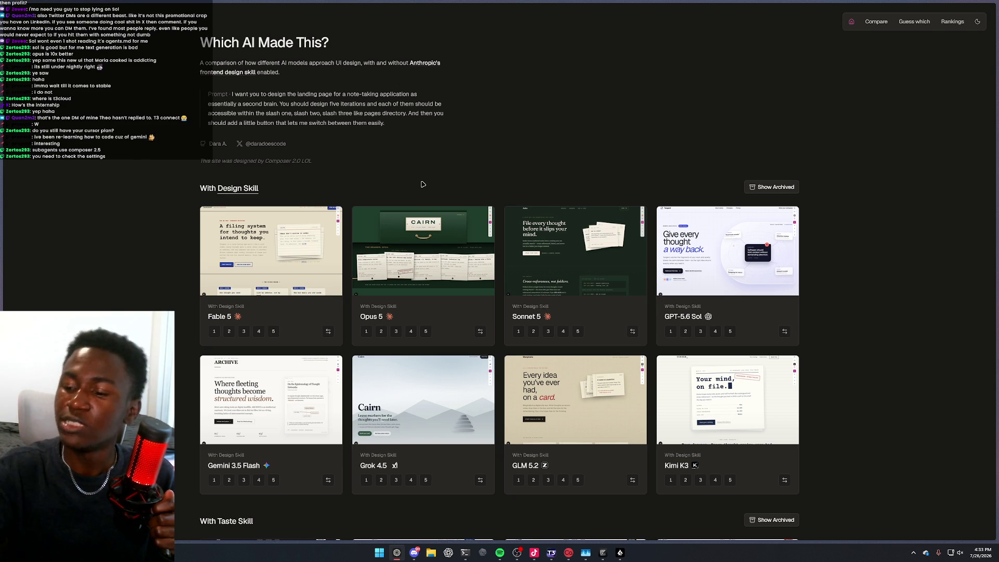
Preview the Opus 5 Cairn landing page, then go back to the gallery
left_click(443, 222)
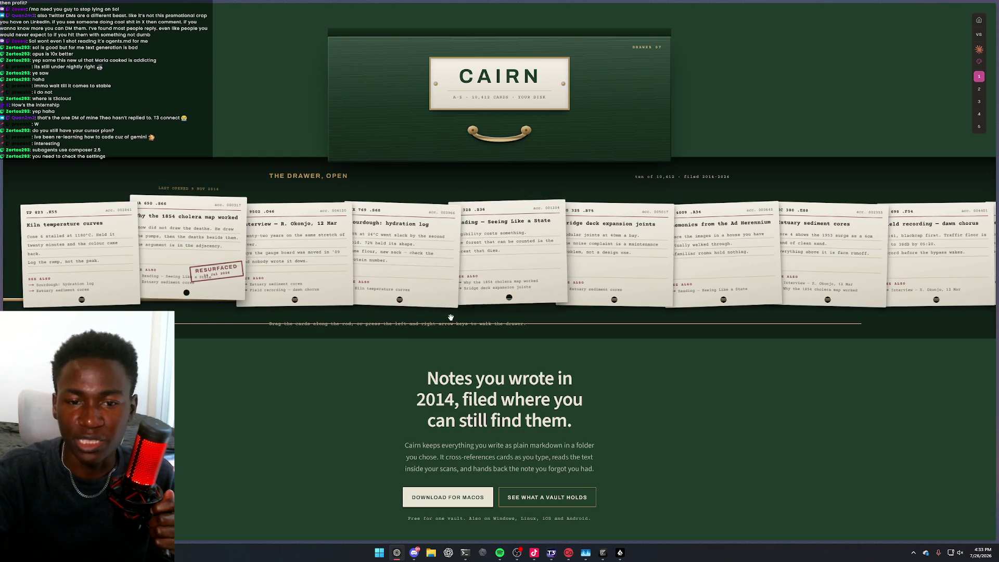
scroll(413, 322, "down", 5)
scroll(395, 307, "up", 5)
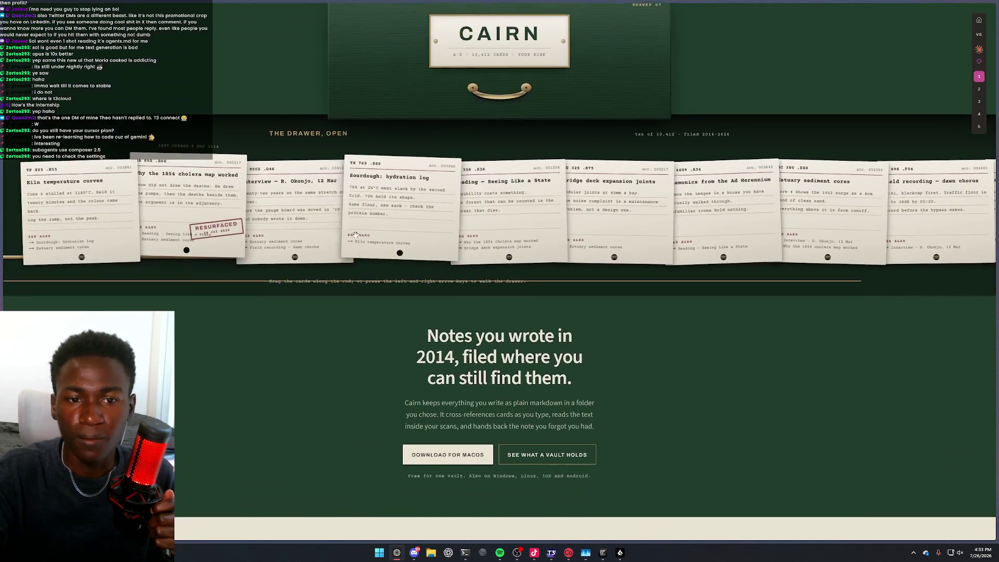
scroll(354, 277, "down", 3)
scroll(355, 194, "up", 3)
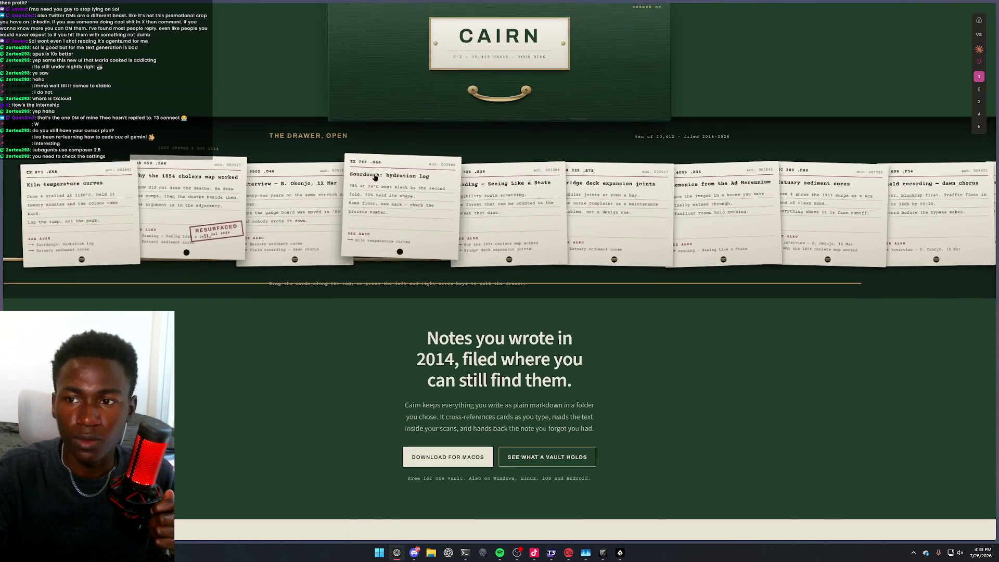
key("alt+Left")
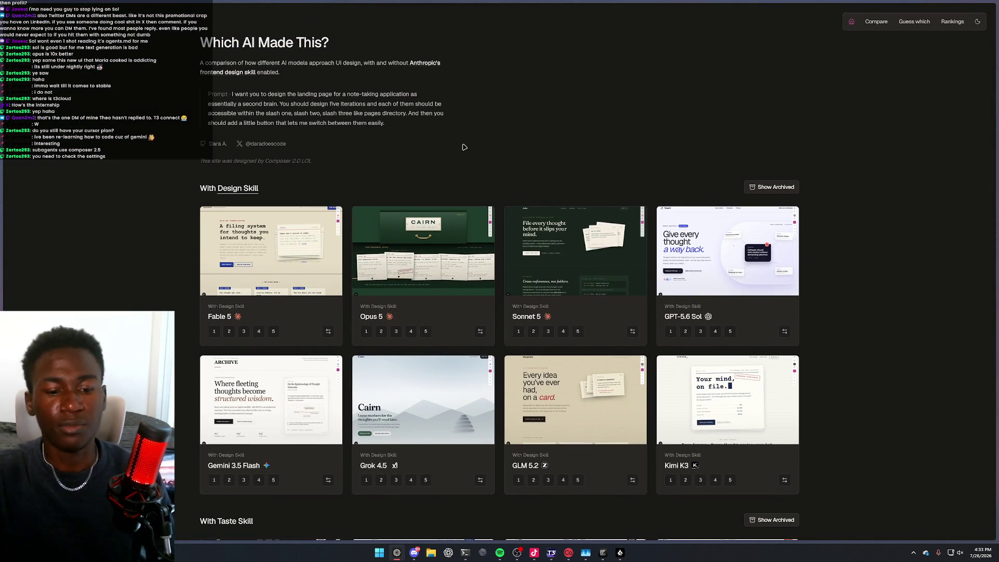
Enter 'github' in a new address to reach the Vercel dashboard Overview
key("ctrl+t")
type("github")
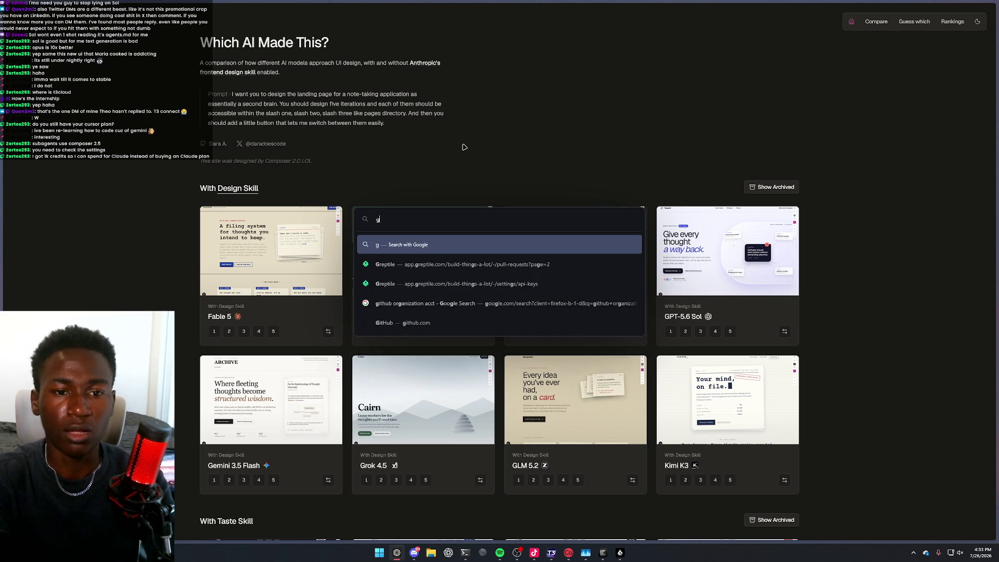
key("Return")
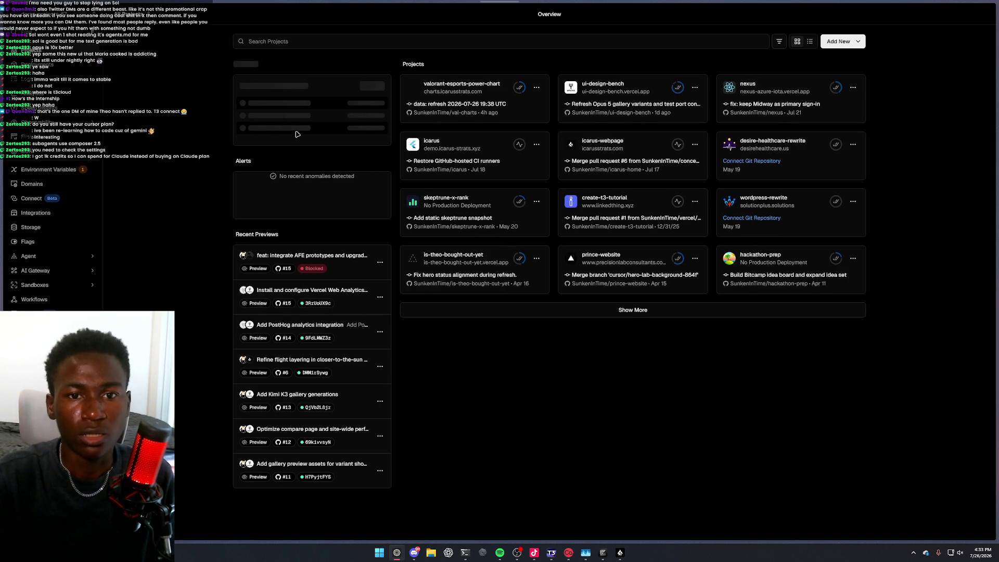
Open the ui-design-bench project page from Vercel's overview and expand its deployment settings
mouse_move(497, 114)
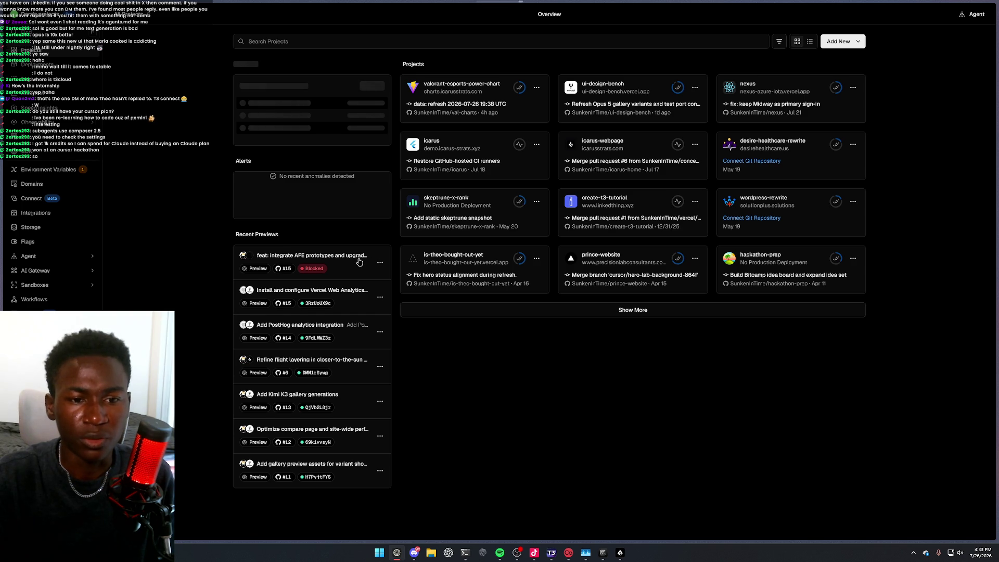
left_click(381, 263)
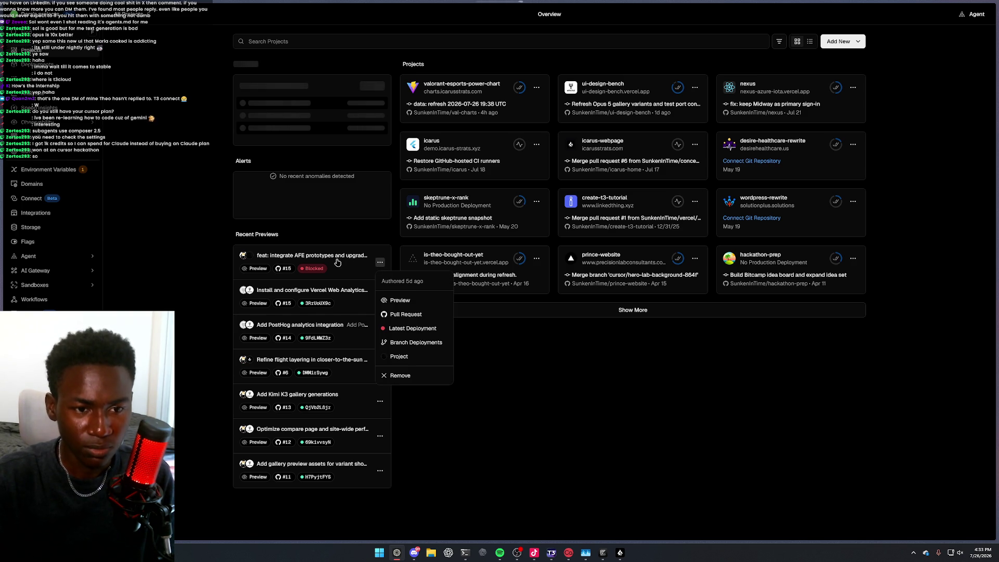
left_click(384, 263)
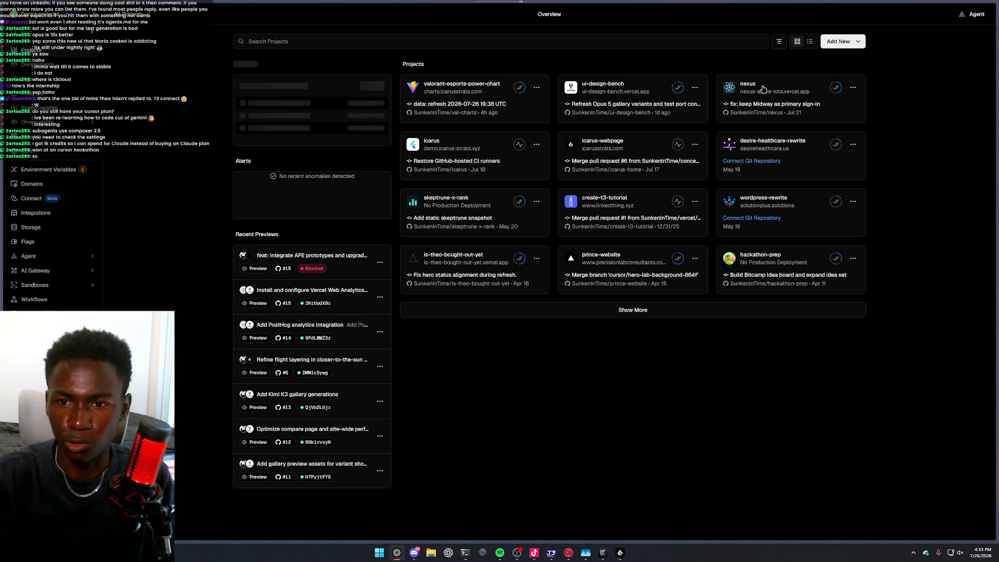
left_click(623, 84)
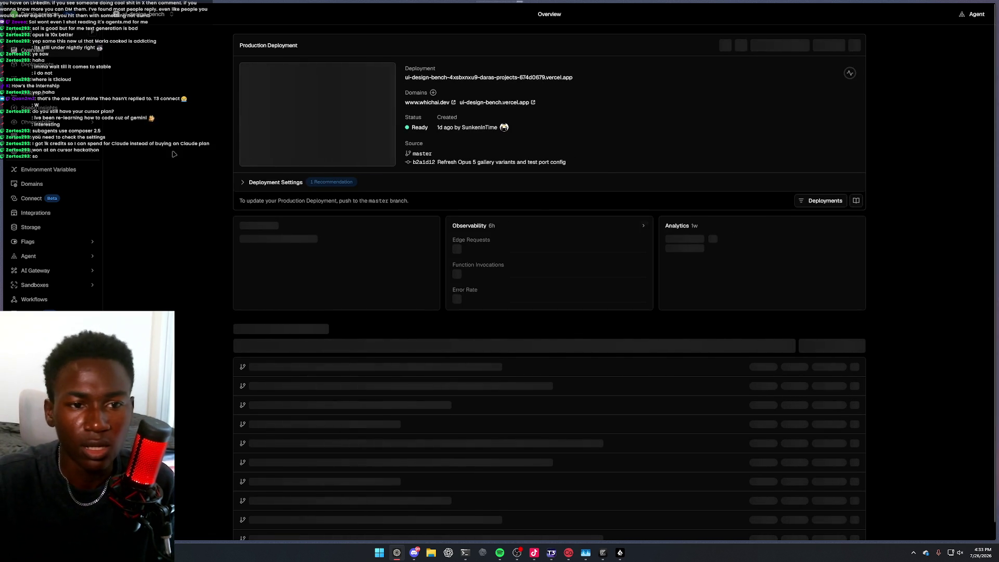
left_click(255, 183)
Collapse the deployment settings and switch to ui-design-bench's Deployments list
left_click(255, 183)
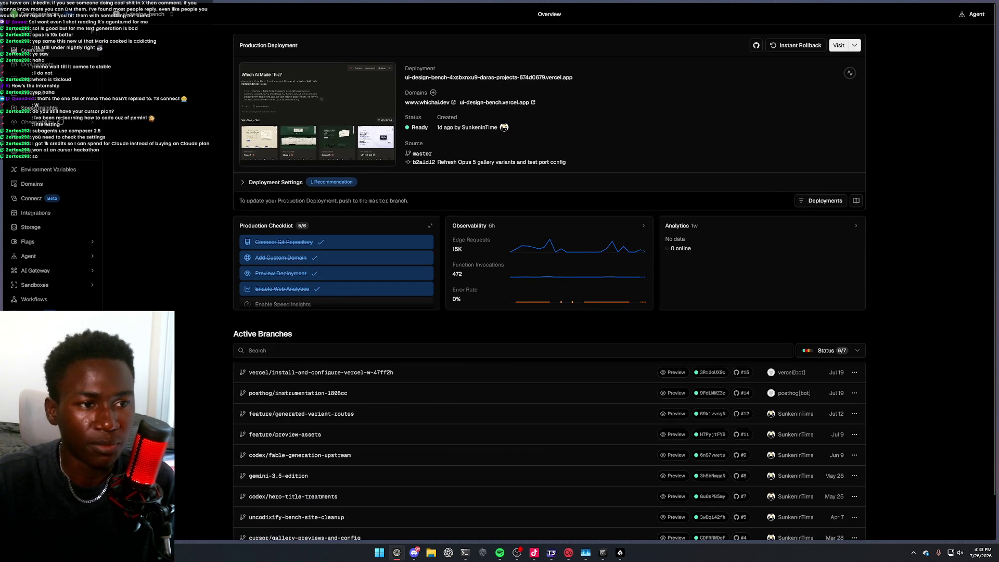
scroll(334, 265, "down", 1)
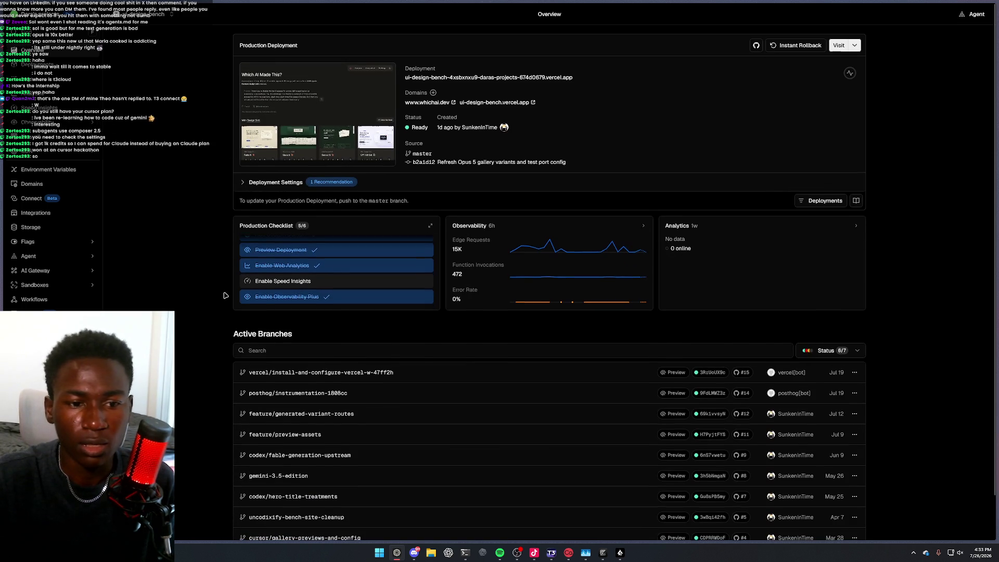
scroll(230, 286, "down", 1)
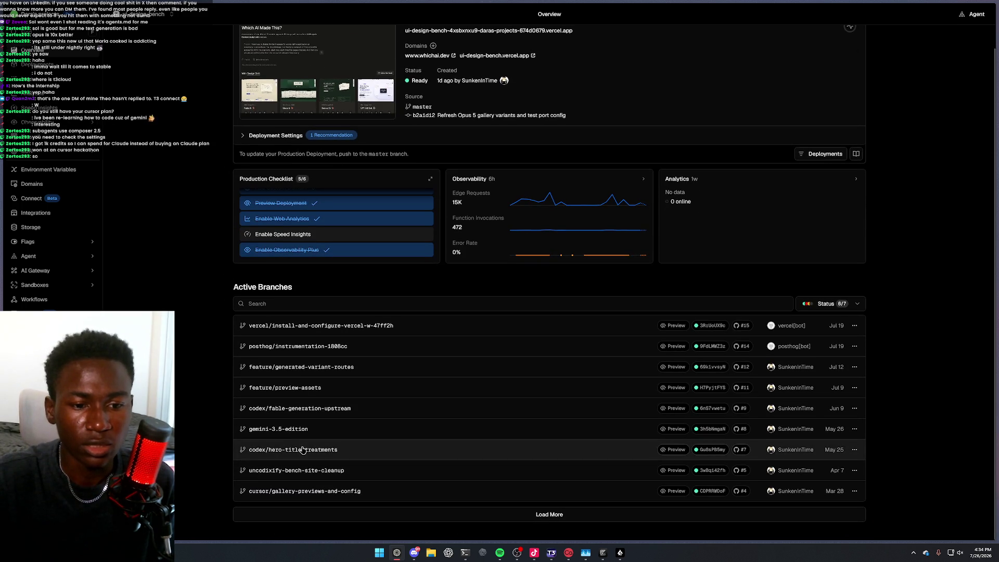
left_click(37, 69)
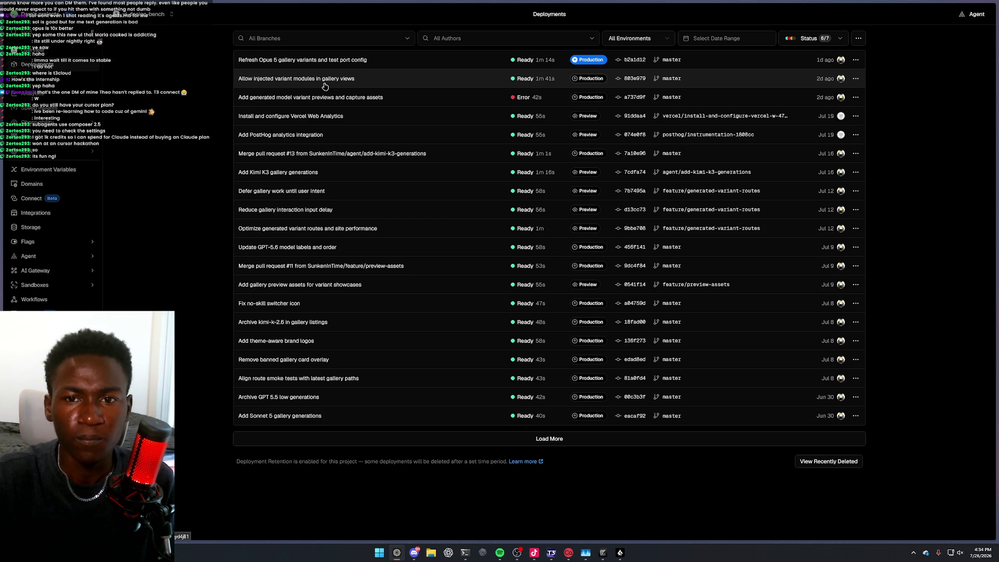
Filter Vercel deployments to Preview, then Production, and open the latest production deployment
left_click(662, 42)
left_click(624, 87)
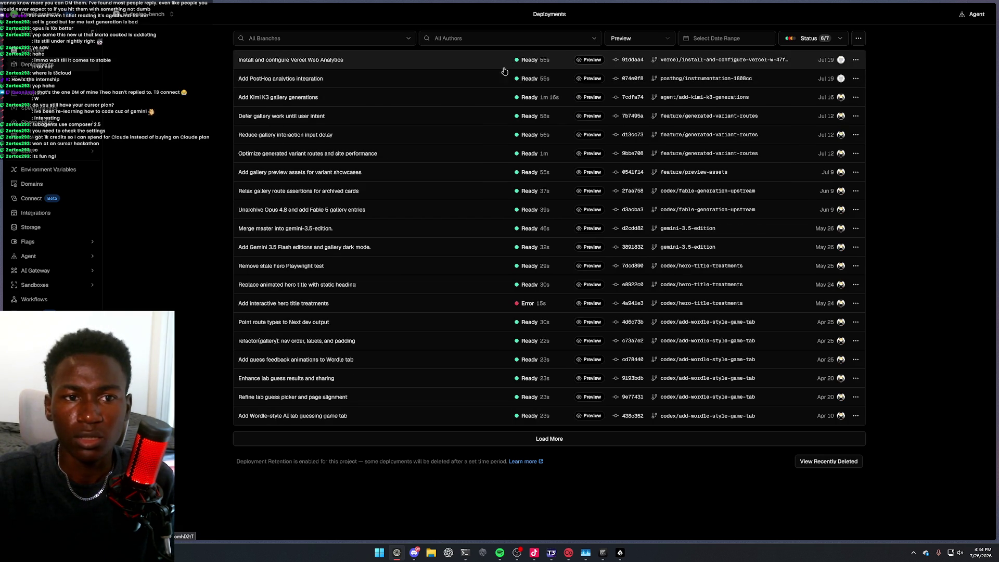
left_click(650, 42)
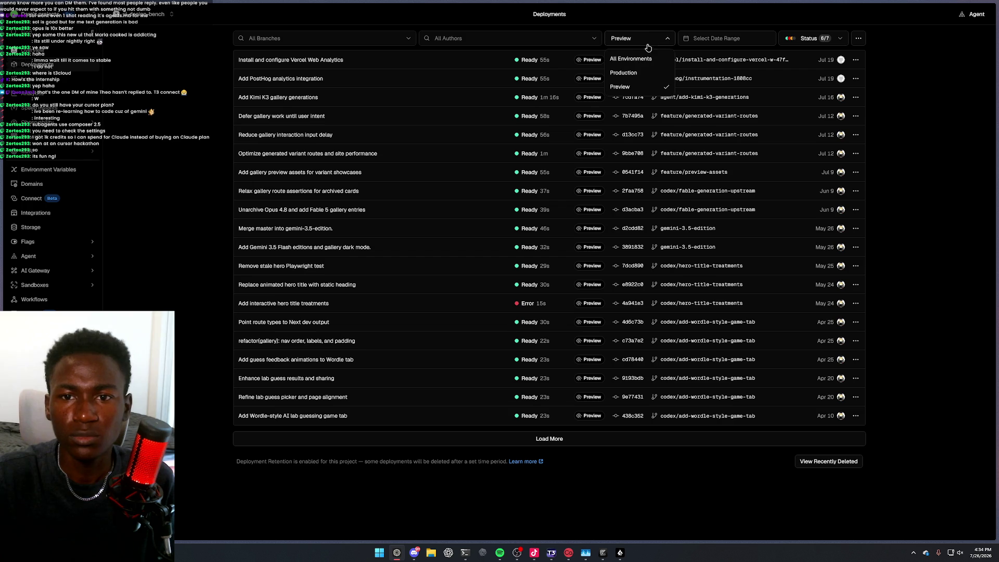
left_click(623, 73)
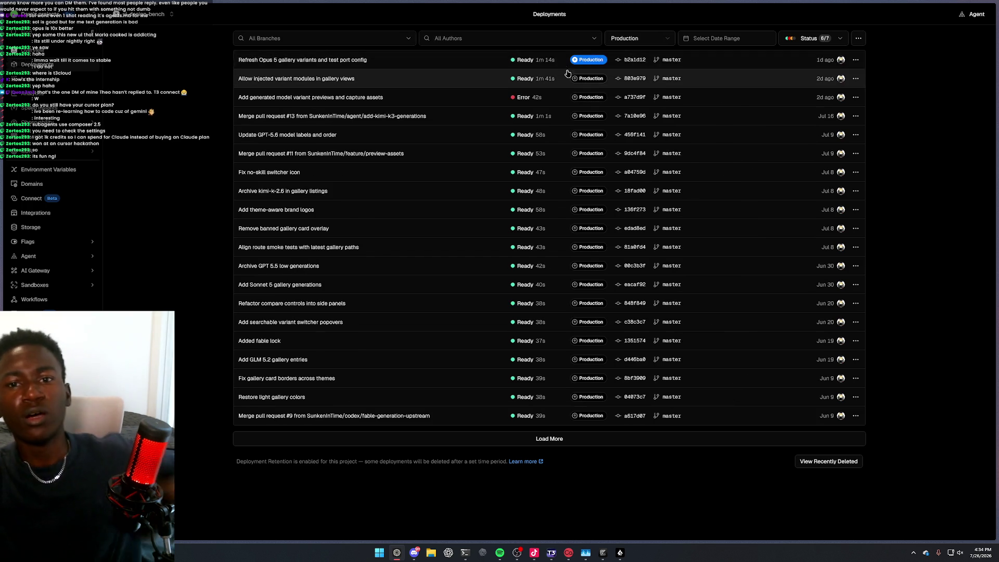
left_click(478, 62)
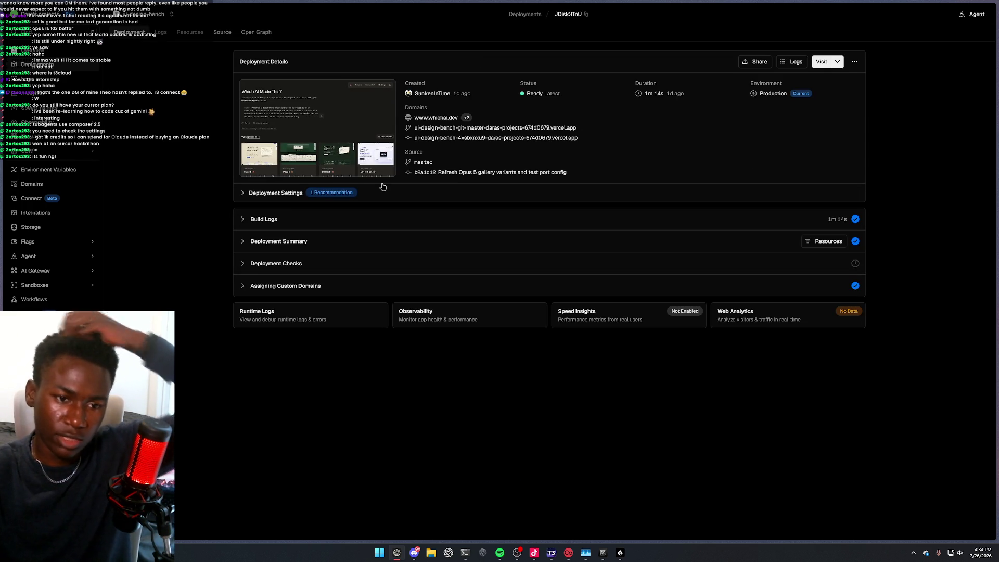
Expand and collapse the deployment summary, checks and settings recommendations sections
left_click(263, 242)
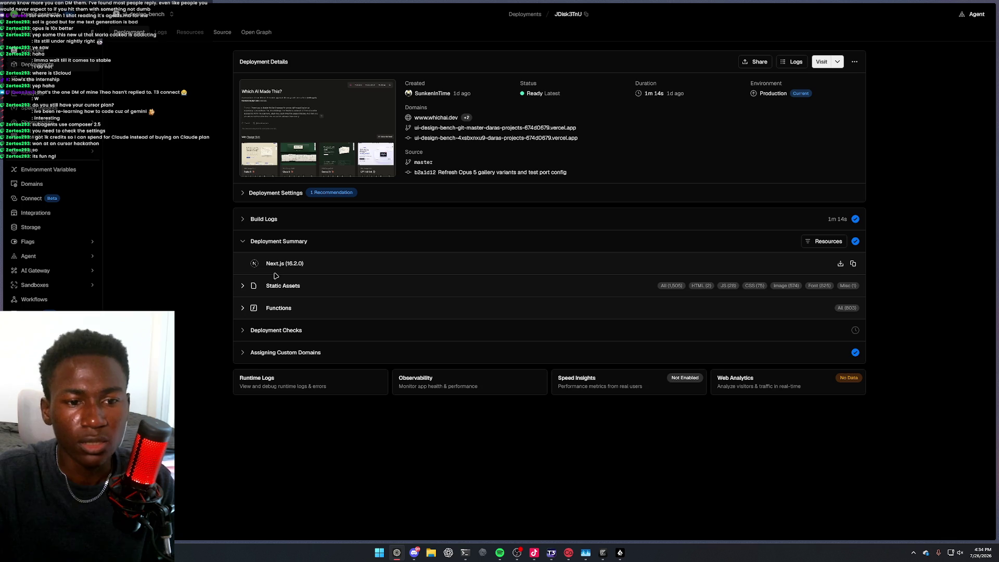
left_click(279, 245)
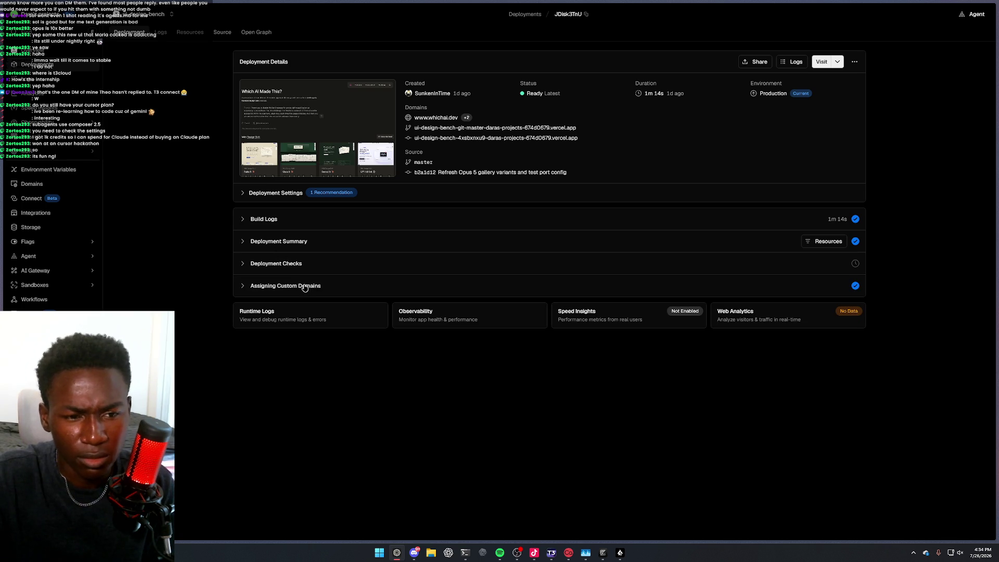
left_click(288, 267)
left_click(290, 265)
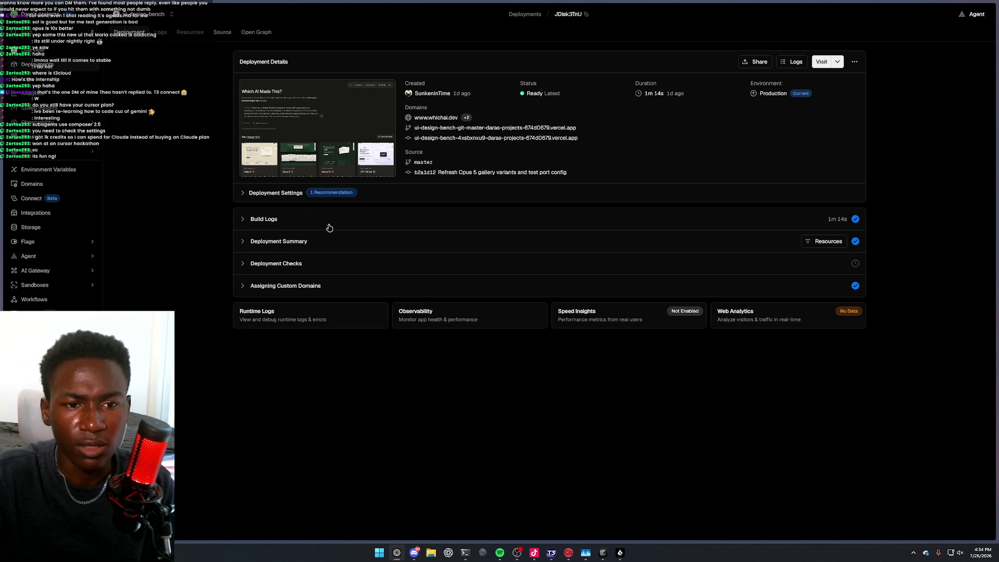
left_click(248, 195)
left_click(246, 197)
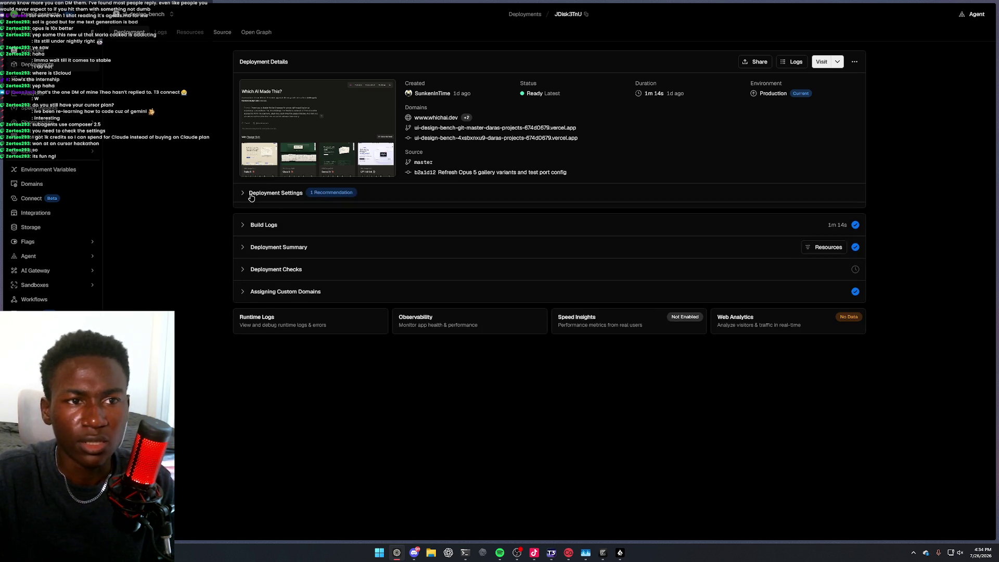
Go back through the deployments list and project overview to the Which AI Made This? site
key("alt+Left")
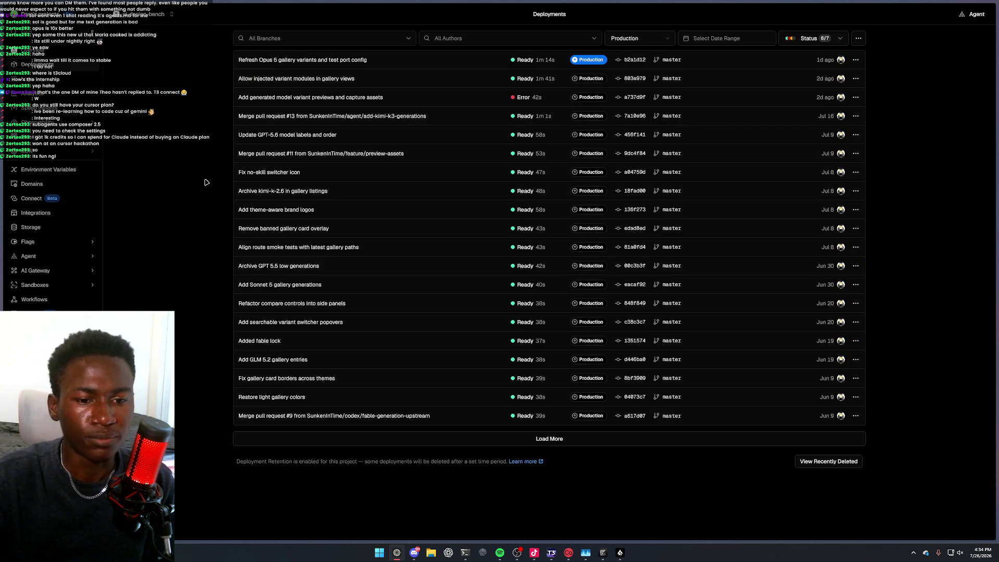
key("alt+Left")
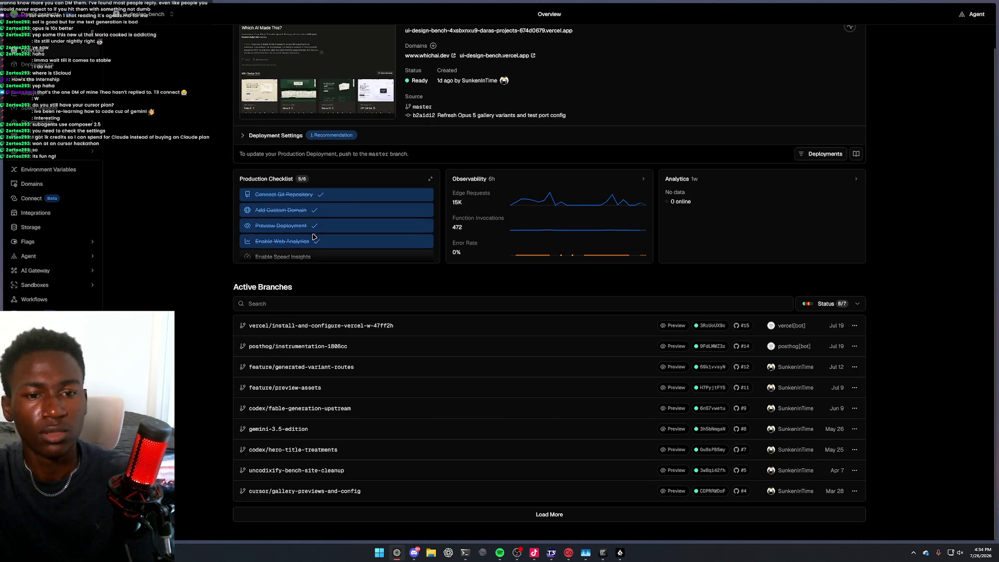
scroll(323, 234, "down", 2)
key("alt+Left")
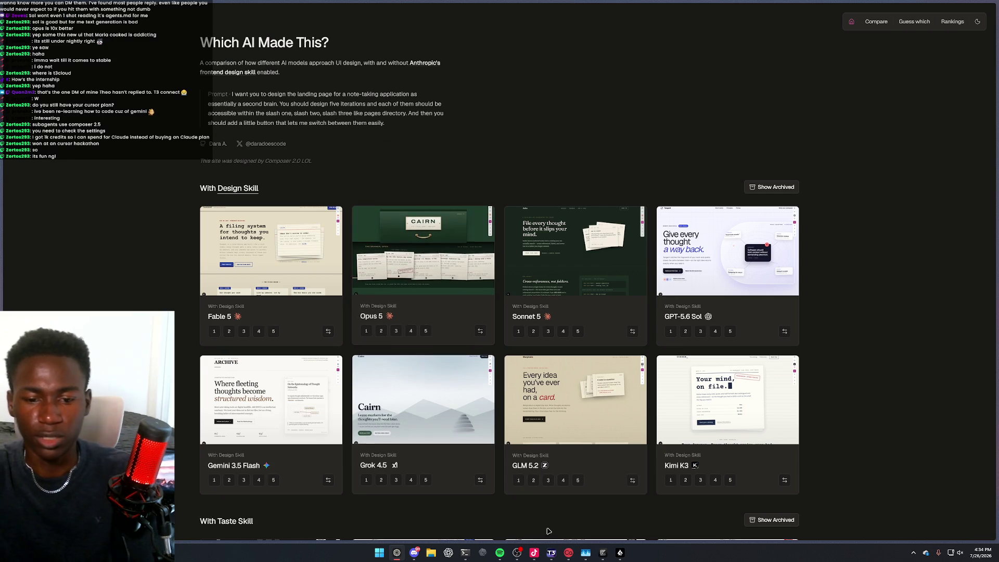
Switch to T3 Code and search its existing projects for 'opus' without choosing one
left_click(552, 554)
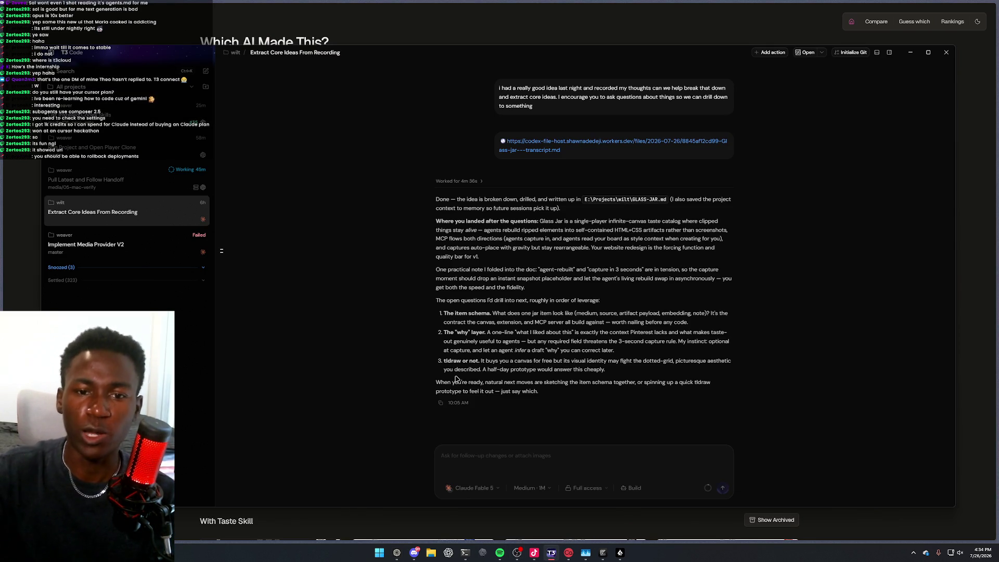
left_click(286, 542)
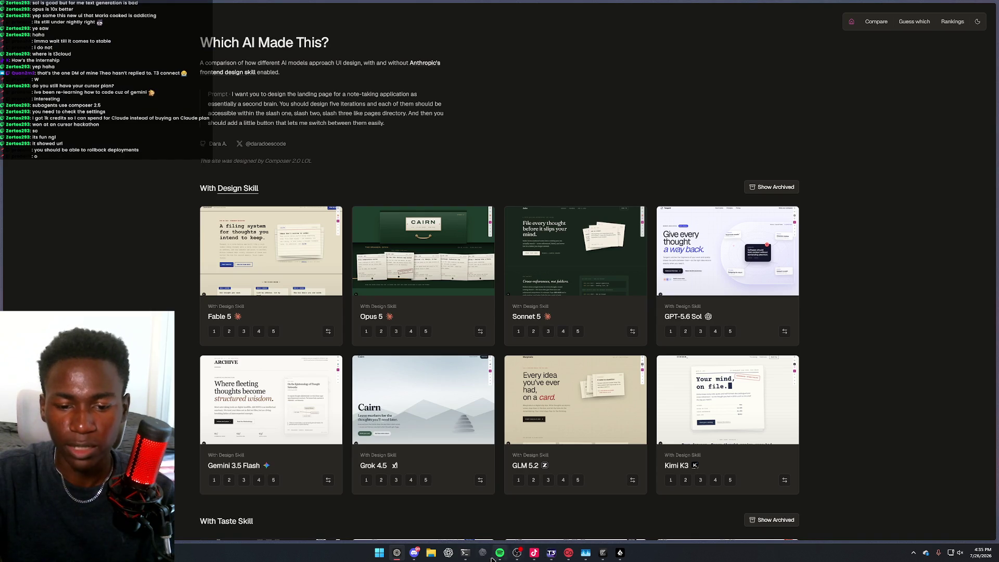
left_click(552, 555)
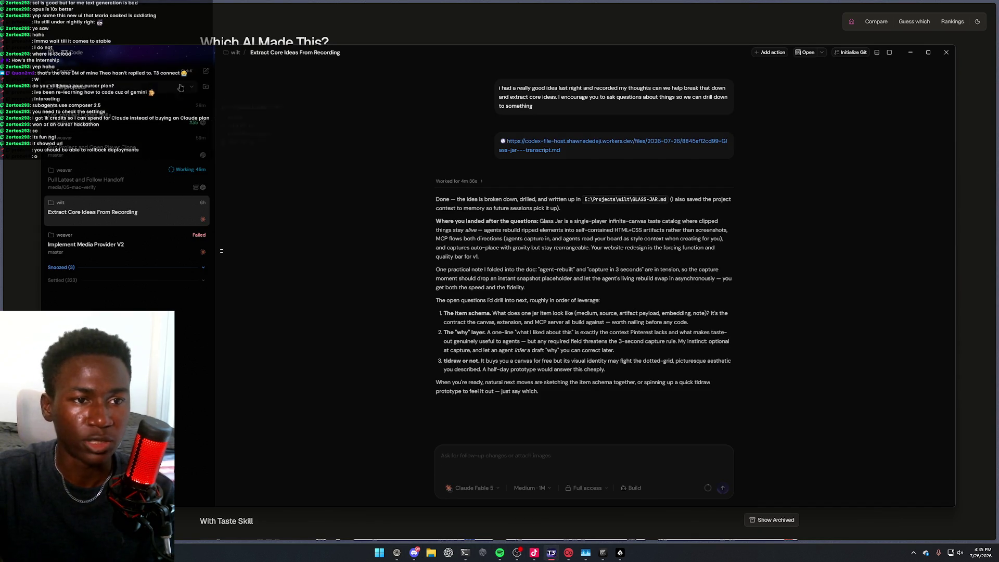
key("ctrl+k")
left_click(431, 156)
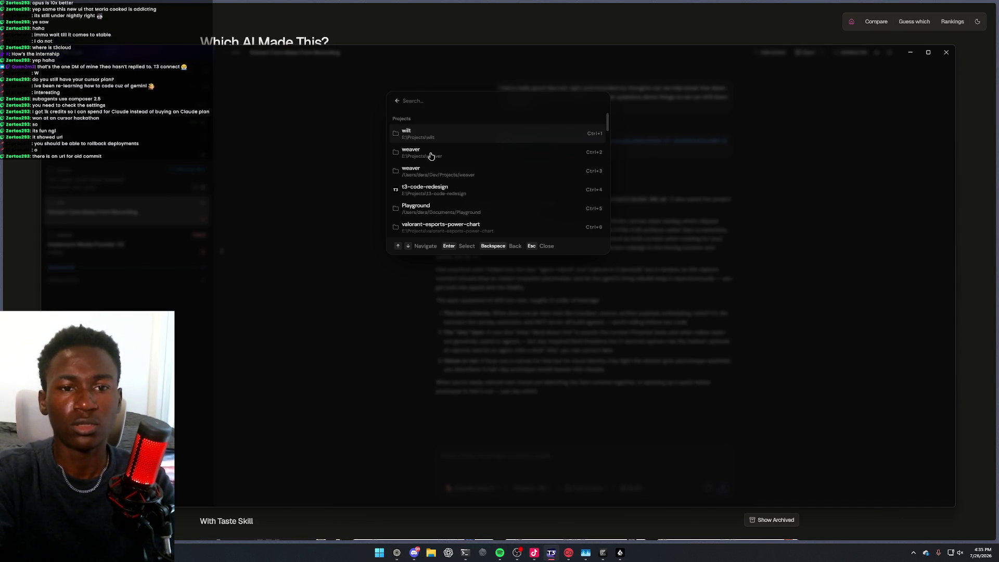
type("opus")
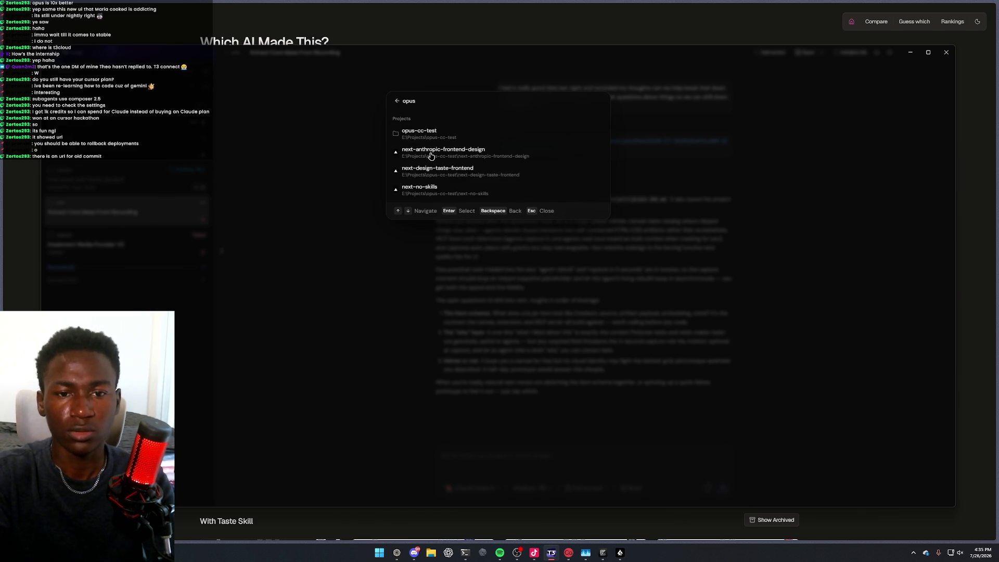
key("Escape")
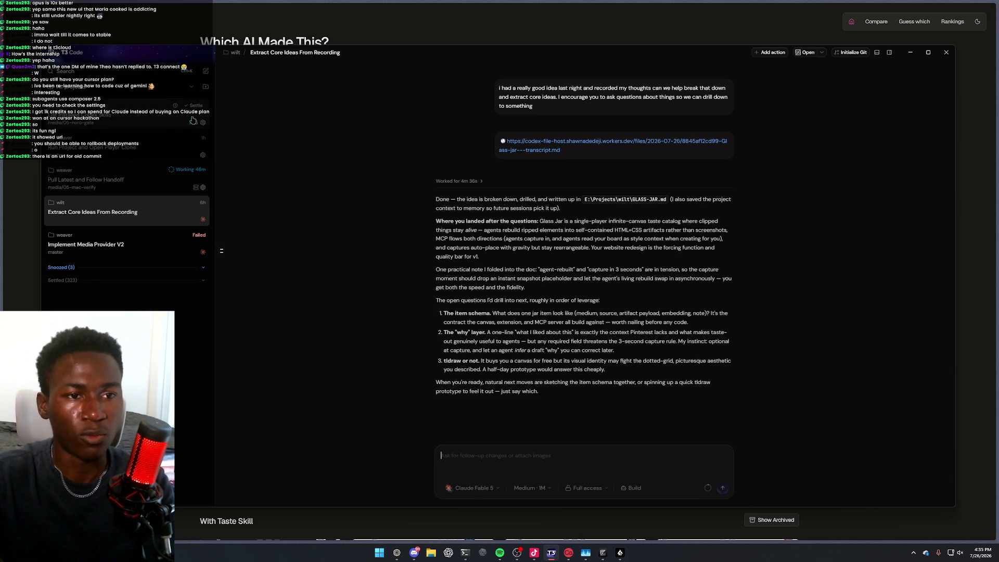
Add E:/Projects/opus-5-bench/anthropic-frontend-design from this PC as a new project
key("ctrl+k")
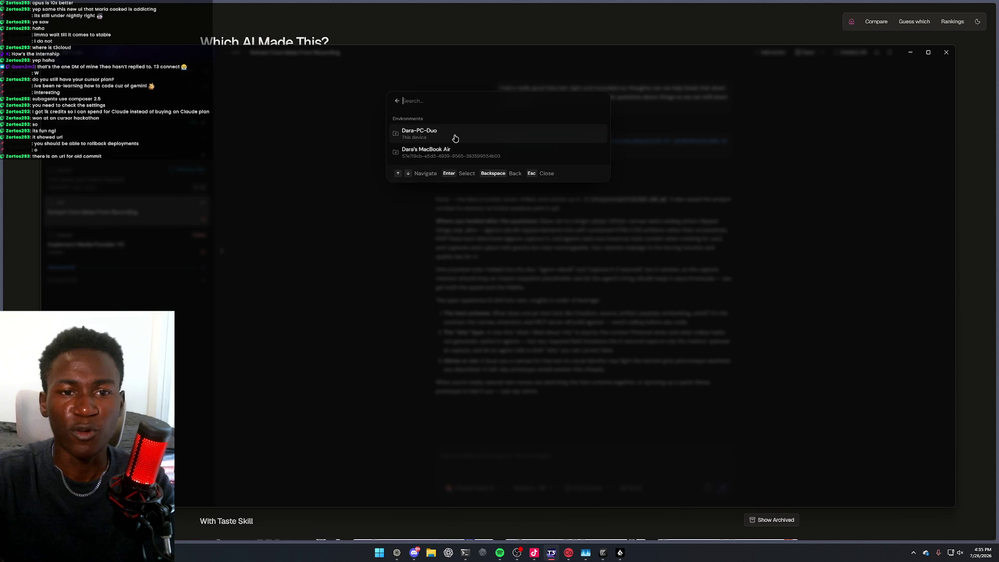
left_click(454, 137)
left_click(461, 139)
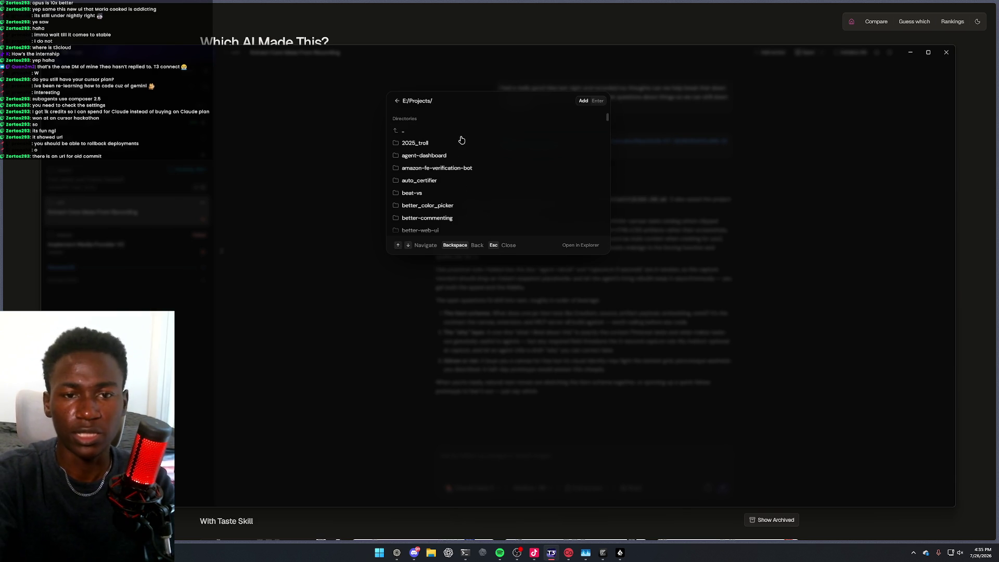
type("opu")
key("Down")
key("Down")
key("Return")
key("Down")
key("Down")
key("Return")
key("ctrl+Return")
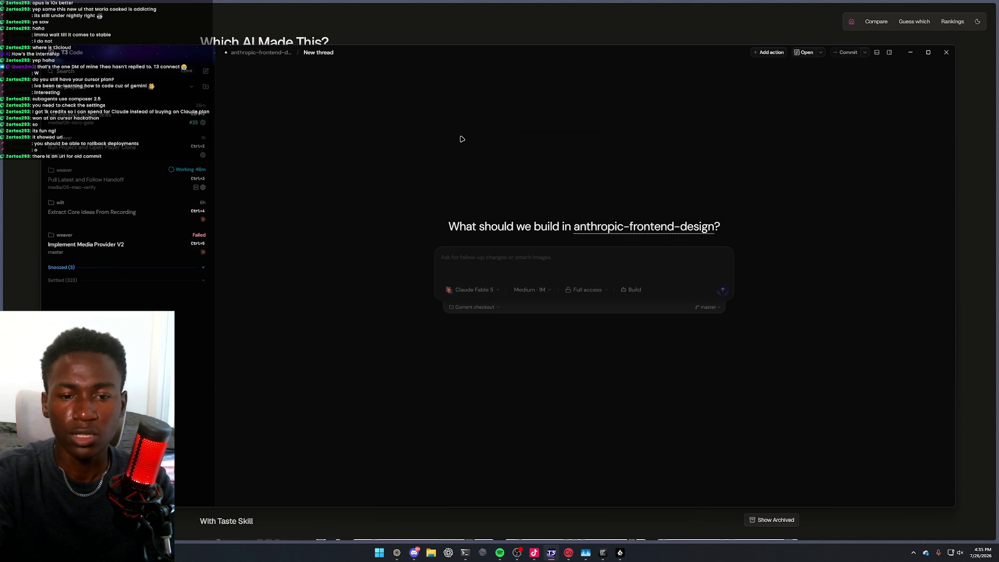
Run npm run dev in the project terminal to serve localhost:3000, then return to the gallery
key("ctrl+j")
type("npm run dev")
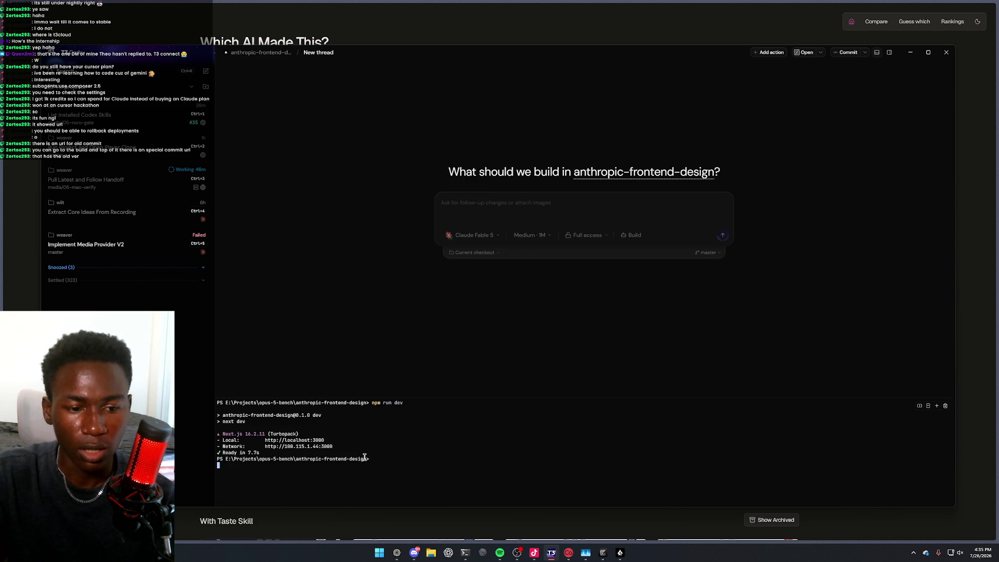
left_click(208, 541)
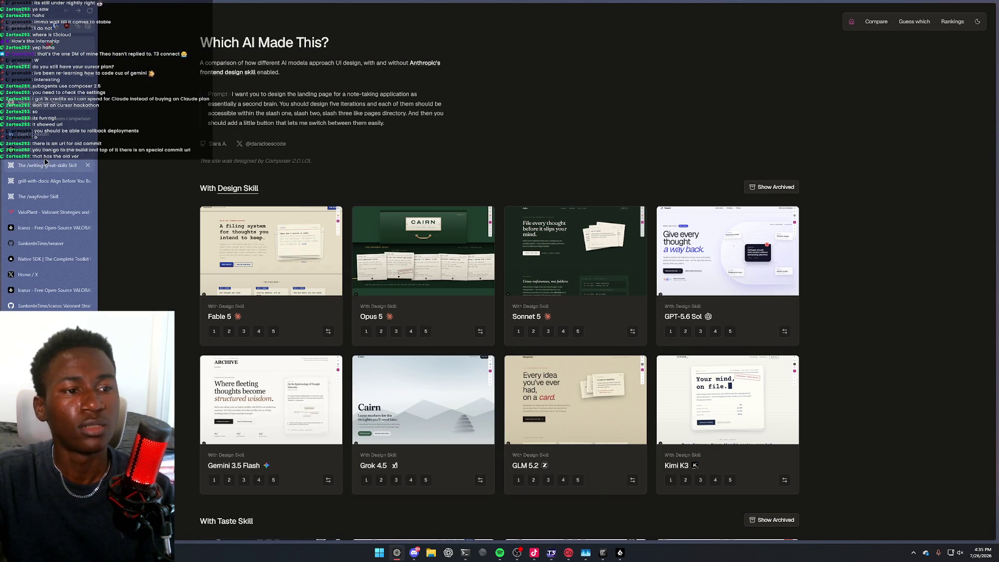
Reload the GitHub repository page and scroll through its contents
key("ctrl+t")
key("Escape")
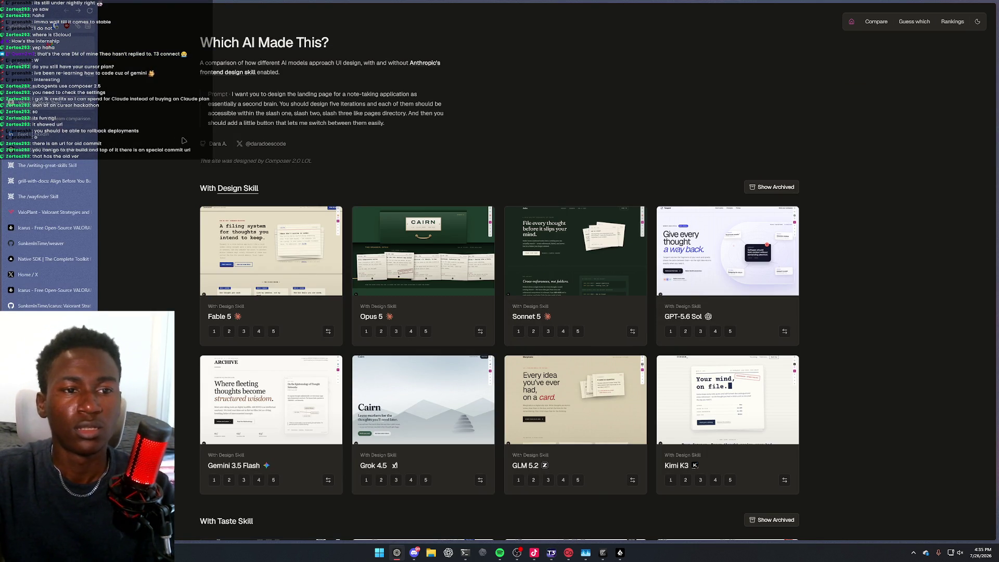
key("F5")
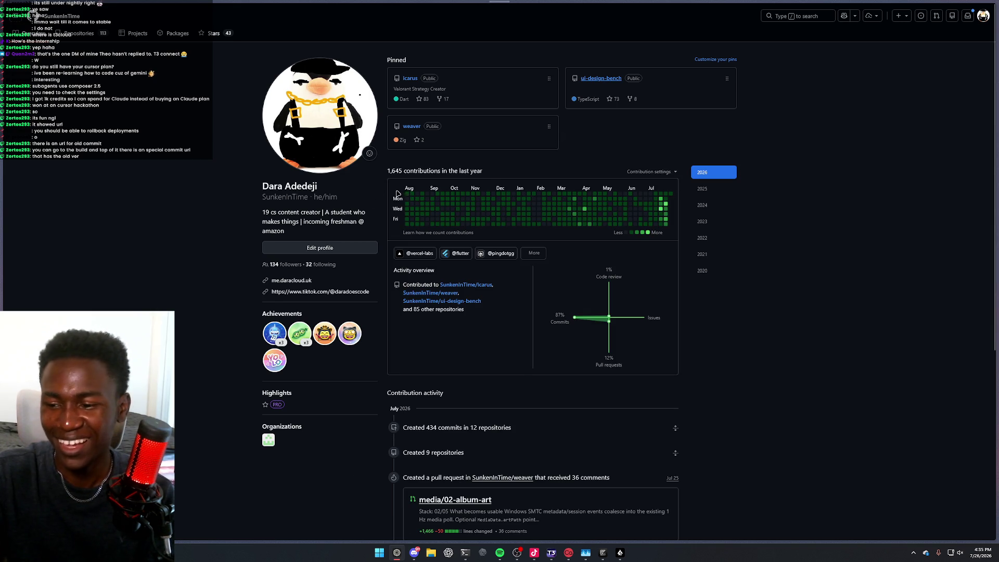
scroll(322, 210, "down", 15)
scroll(322, 210, "up", 6)
scroll(364, 229, "down", 5)
scroll(408, 244, "up", 7)
scroll(408, 243, "up", 1)
left_click_drag(319, 225, 465, 251)
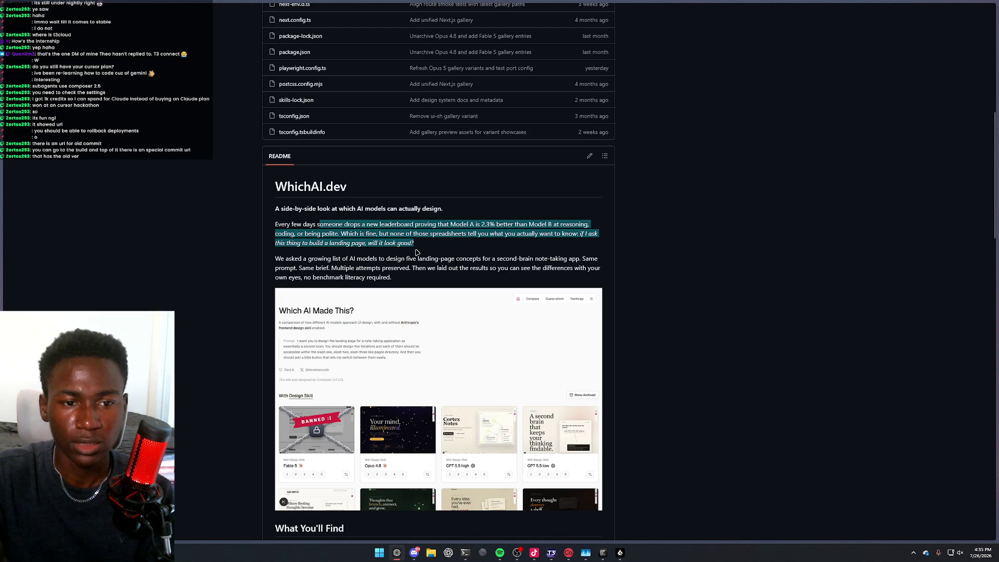
scroll(417, 253, "up", 10)
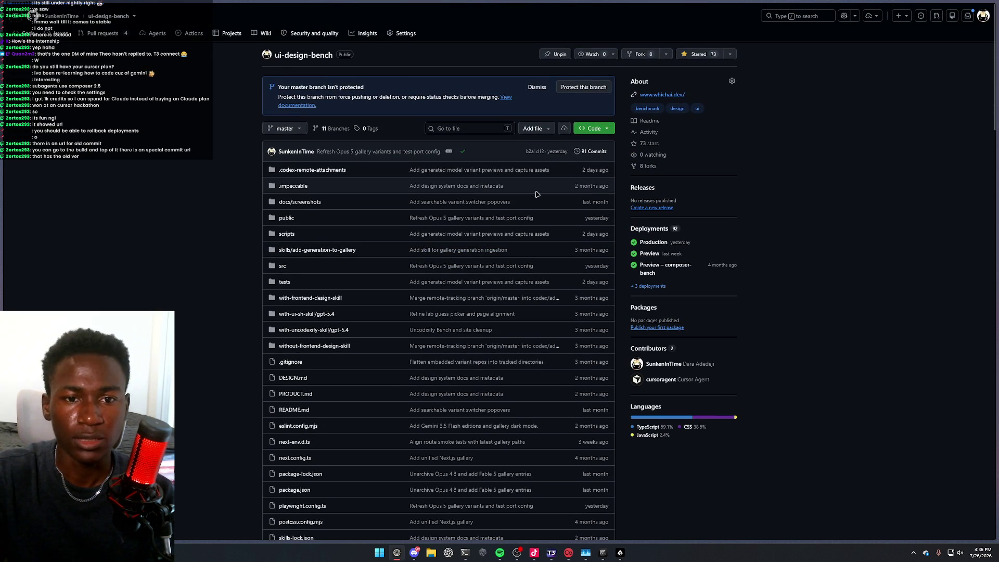
Open the earlier commit's passed ✓ 1/1 check and follow its Vercel deployment link
left_click(455, 216)
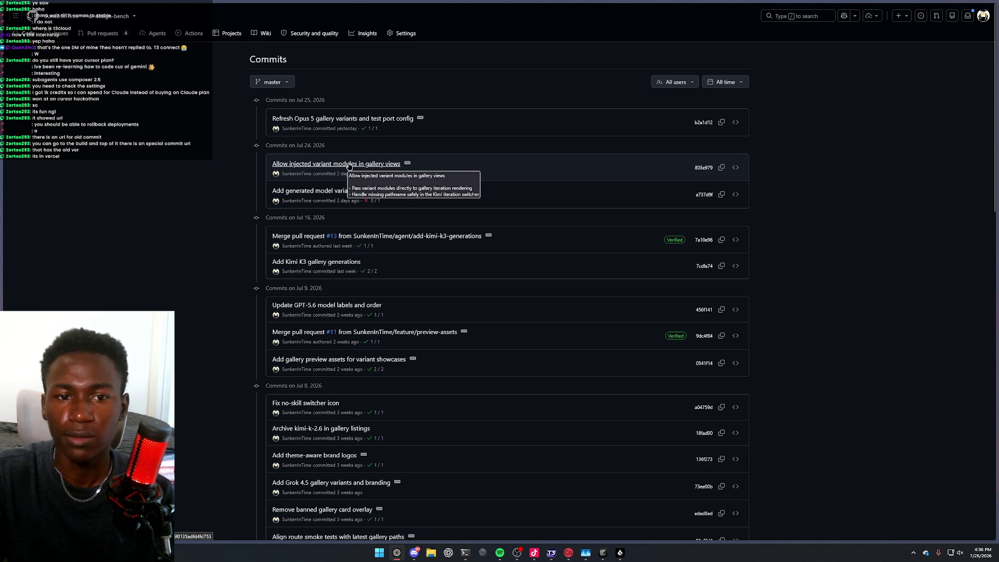
left_click(368, 245)
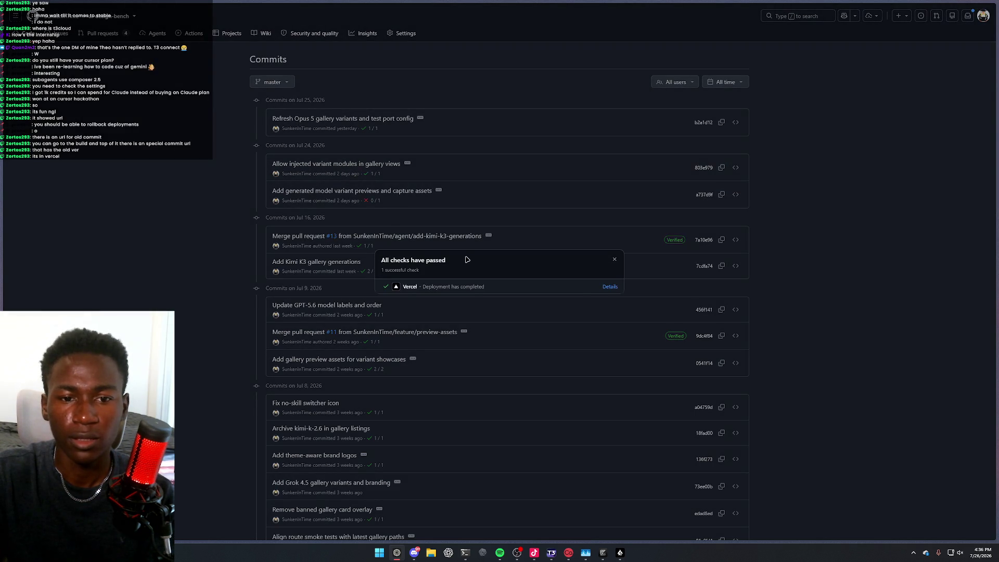
left_click(607, 287)
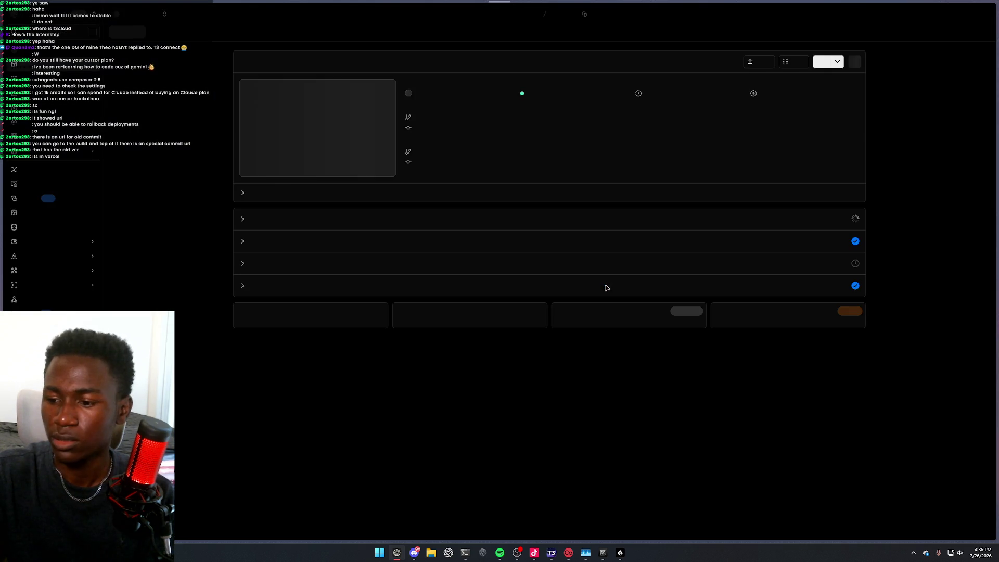
Visit the stale deployment's site and snap it right, with the live gallery window on the left
left_click(351, 138)
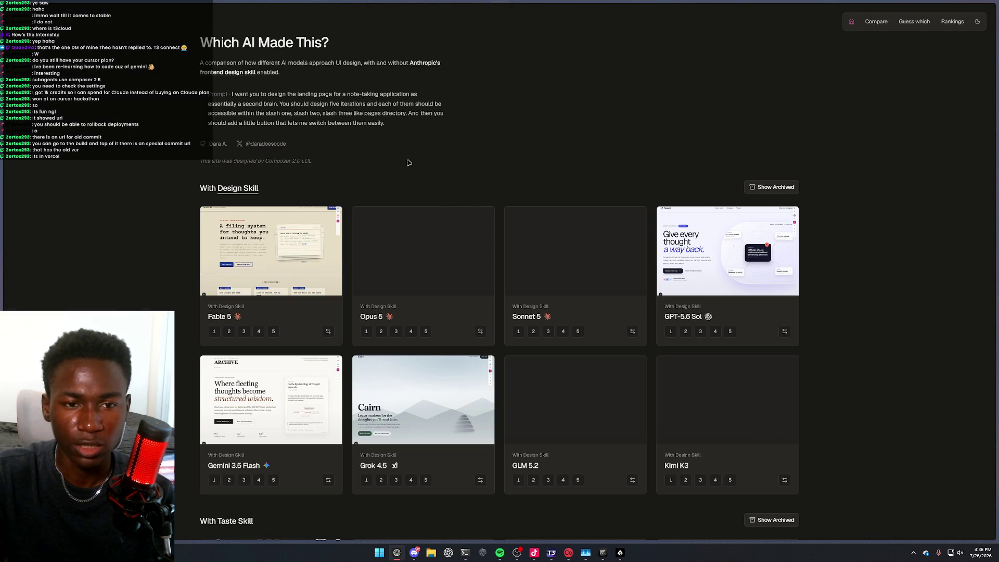
mouse_move(3, 73)
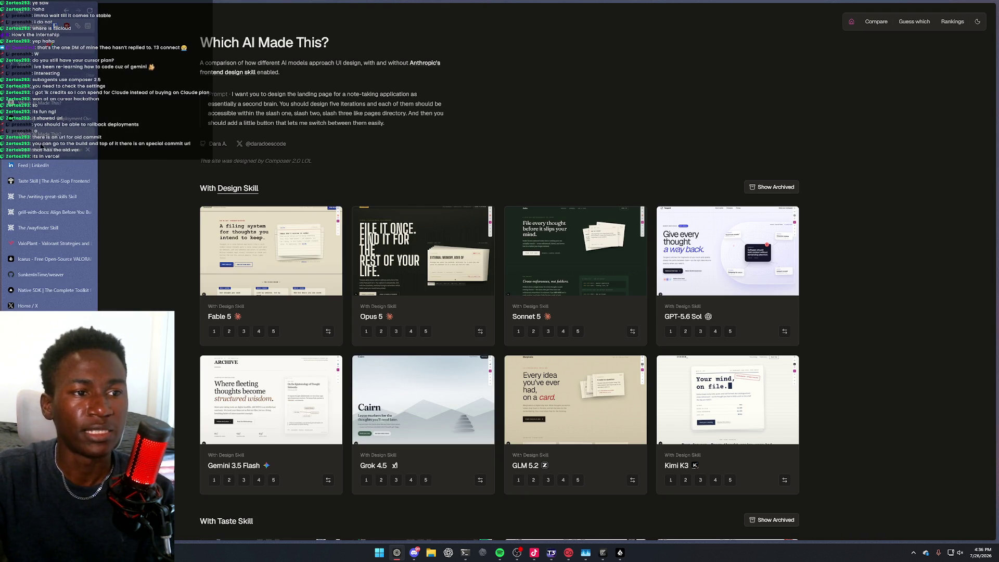
key("super+Right")
left_click(185, 229)
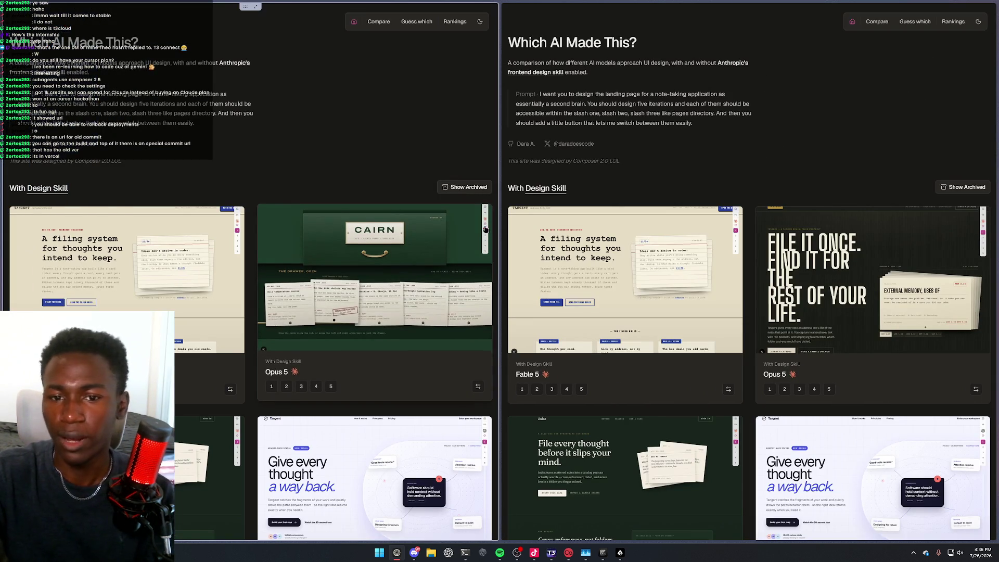
Open the Opus 5 design in both windows and scroll through the two pages
left_click(431, 275)
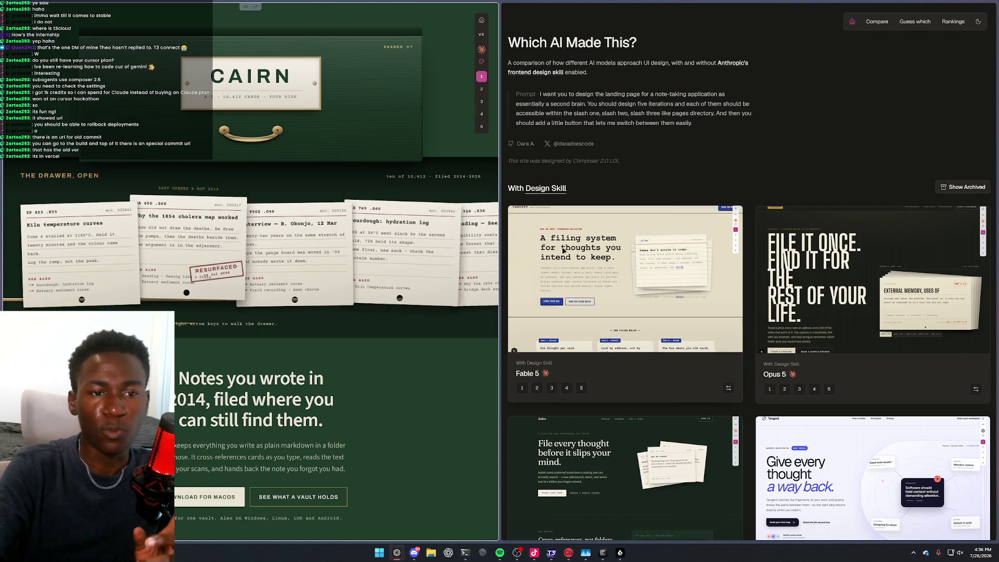
right_click(562, 248)
left_click(811, 249)
right_click(750, 213)
left_click(645, 233)
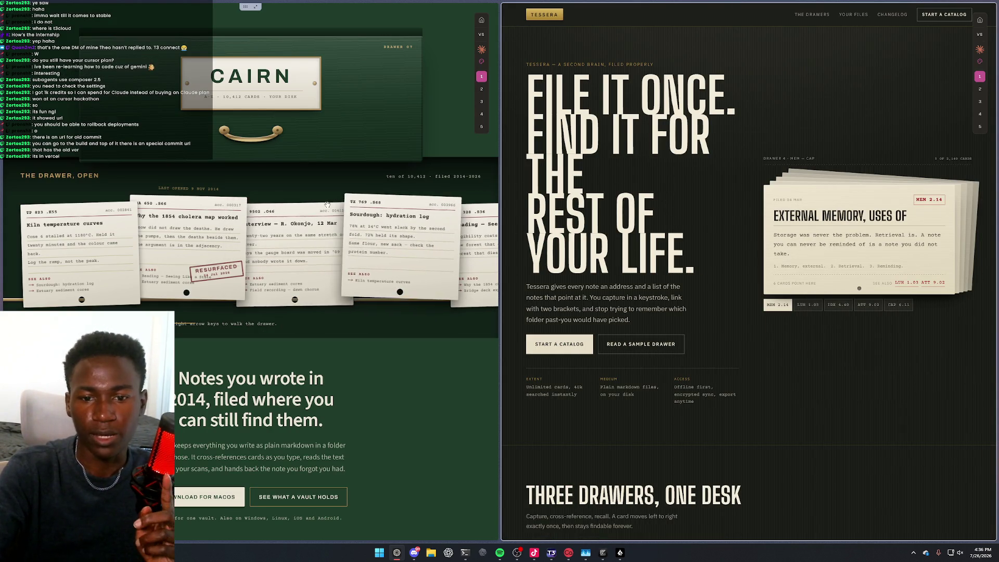
right_click(650, 214)
left_click(764, 185)
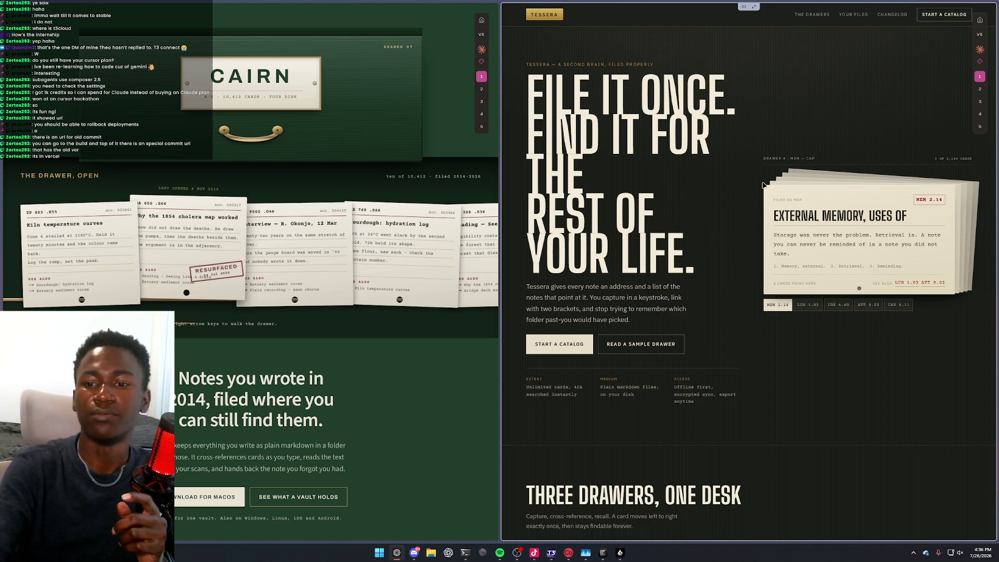
scroll(607, 339, "down", 1)
scroll(606, 340, "down", 10)
scroll(374, 311, "down", 8)
scroll(374, 312, "down", 5)
scroll(749, 260, "down", 2)
scroll(388, 308, "up", 15)
scroll(387, 308, "up", 4)
scroll(670, 251, "up", 15)
right_click(769, 229)
key("Escape")
Switch both Opus 5 pages to iteration 2 and scroll the second variants
left_click(981, 91)
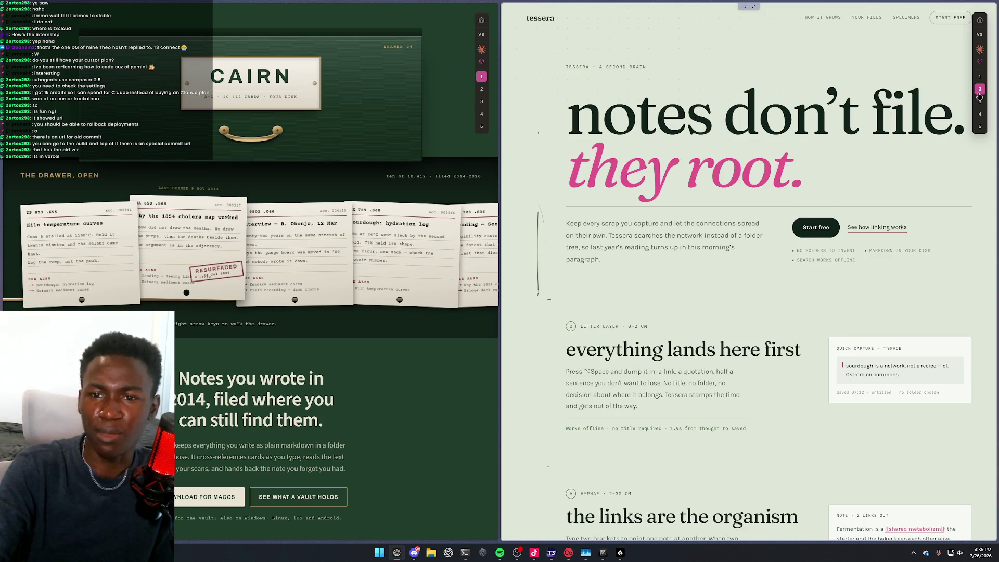
scroll(731, 209, "down", 1)
scroll(733, 202, "down", 13)
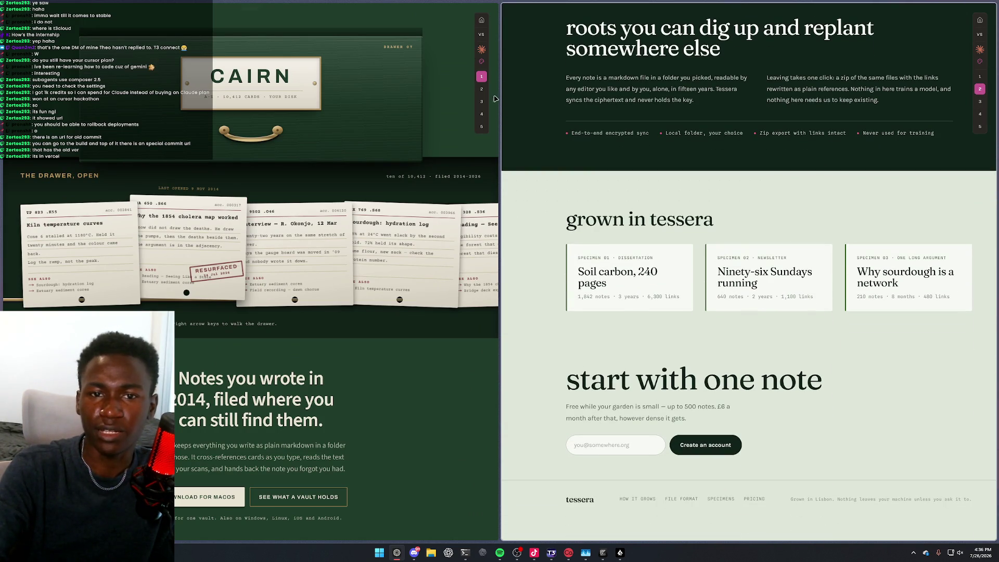
left_click(481, 89)
scroll(293, 258, "down", 5)
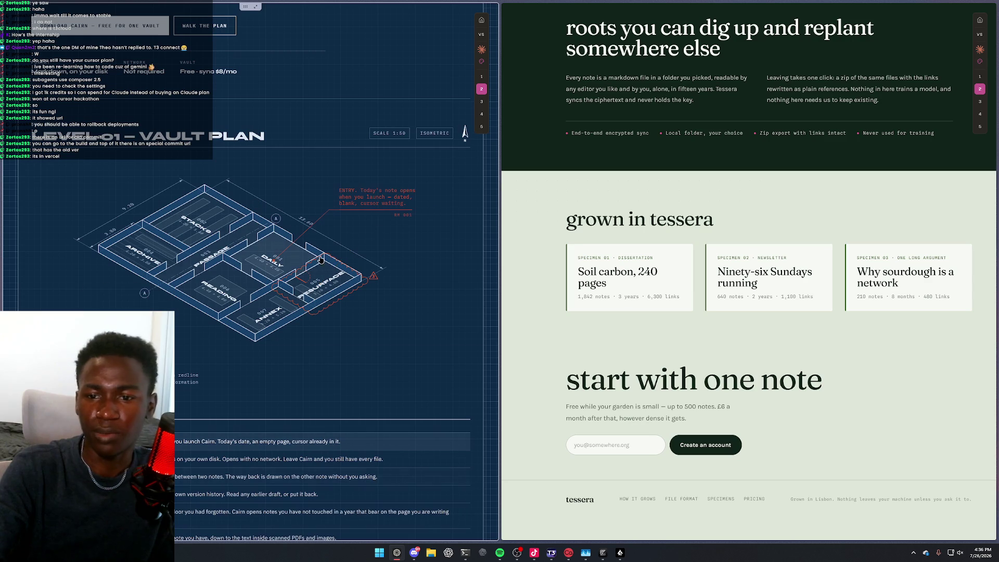
Switch both Opus 5 pages to iteration 3 and scroll through them
left_click(980, 101)
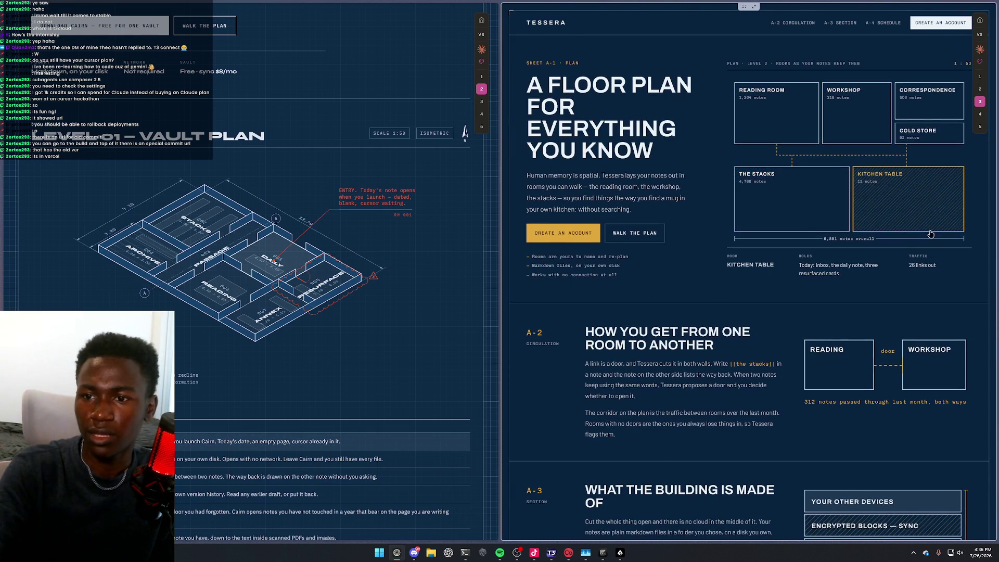
scroll(716, 313, "down", 3)
scroll(716, 313, "down", 5)
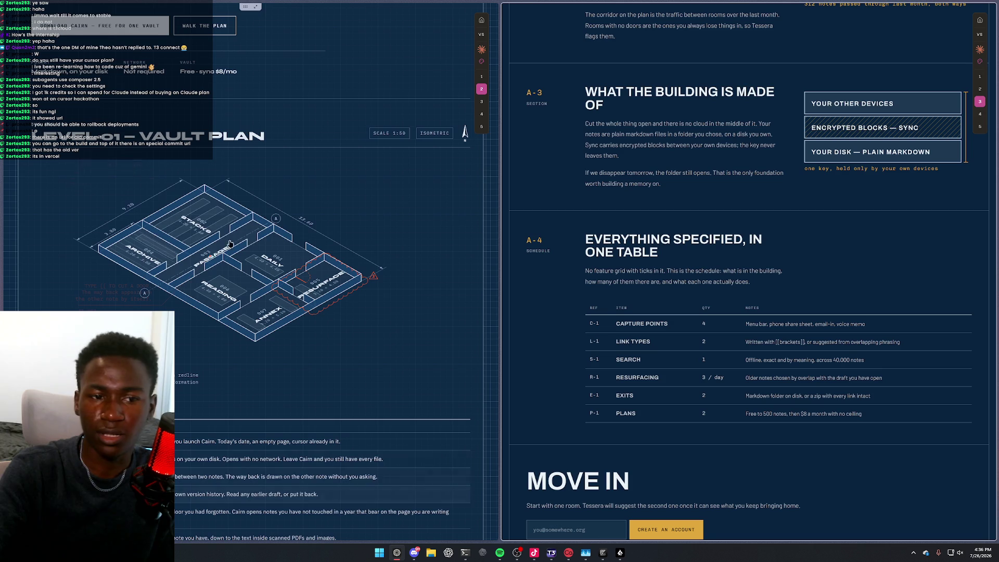
scroll(279, 305, "down", 2)
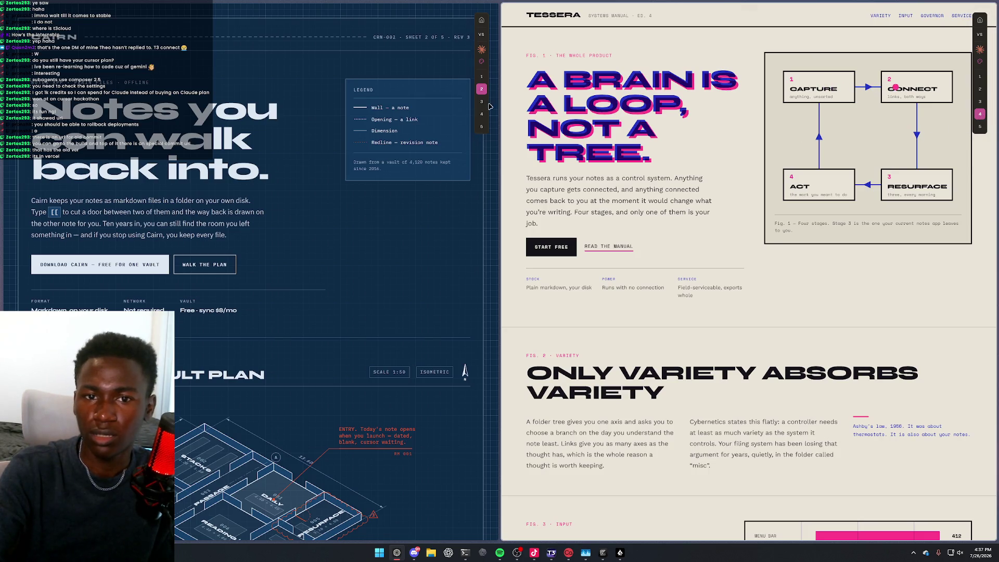
left_click(483, 102)
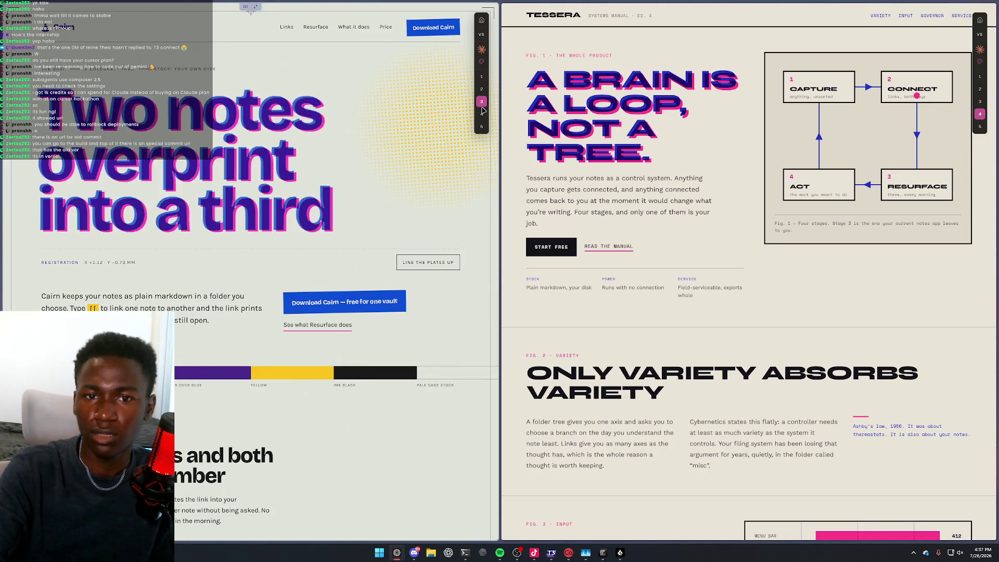
scroll(427, 141, "down", 15)
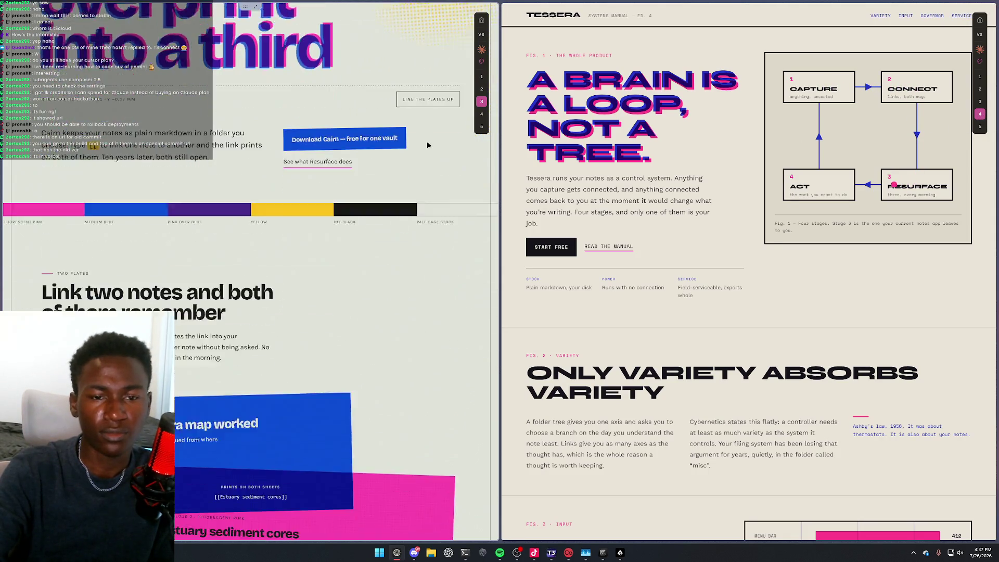
scroll(544, 167, "down", 2)
scroll(544, 171, "down", 15)
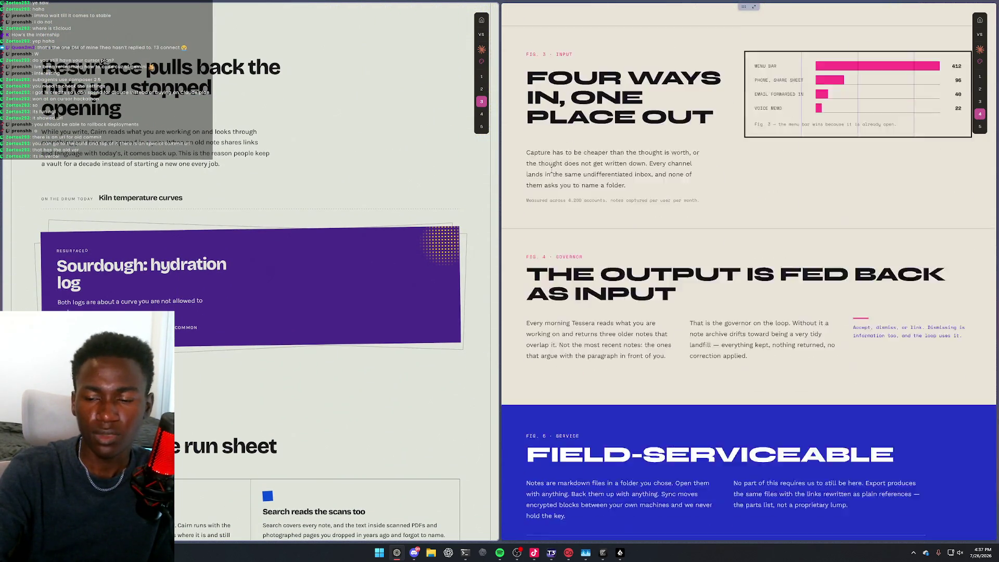
scroll(336, 151, "down", 1)
scroll(335, 151, "down", 10)
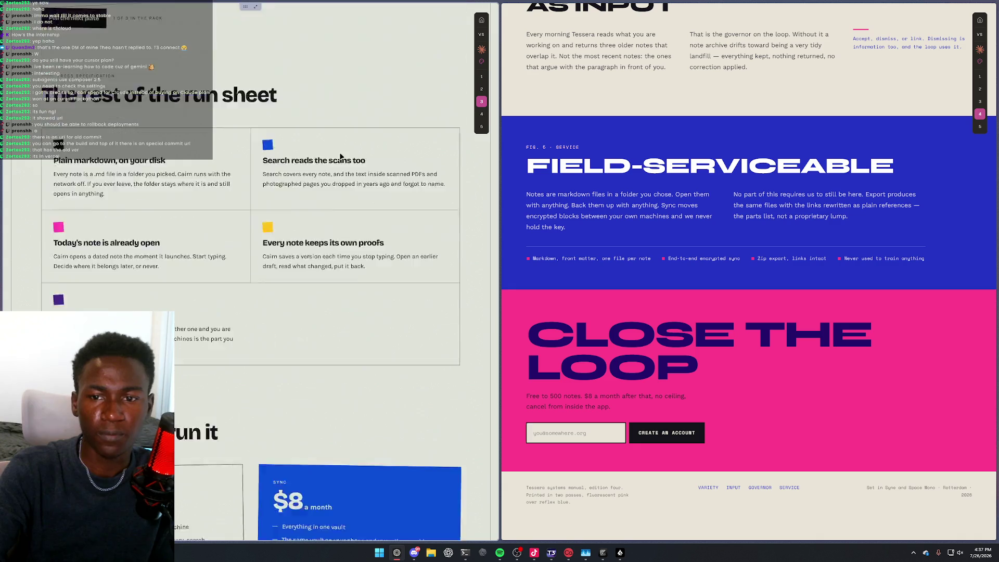
scroll(348, 157, "up", 7)
scroll(349, 158, "up", 20)
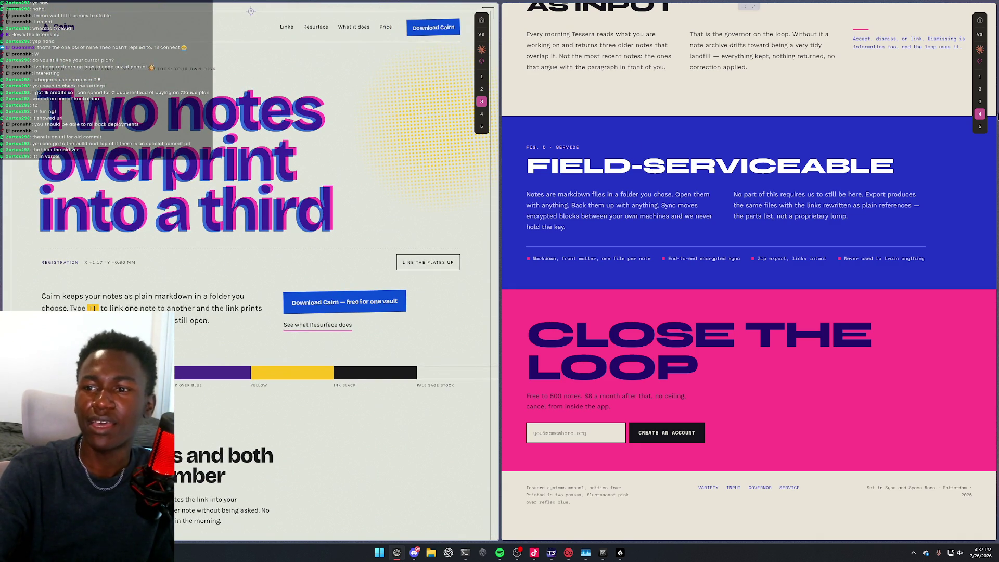
Move the right page to iteration 5 and the left page through iterations 4 and 5
left_click(980, 126)
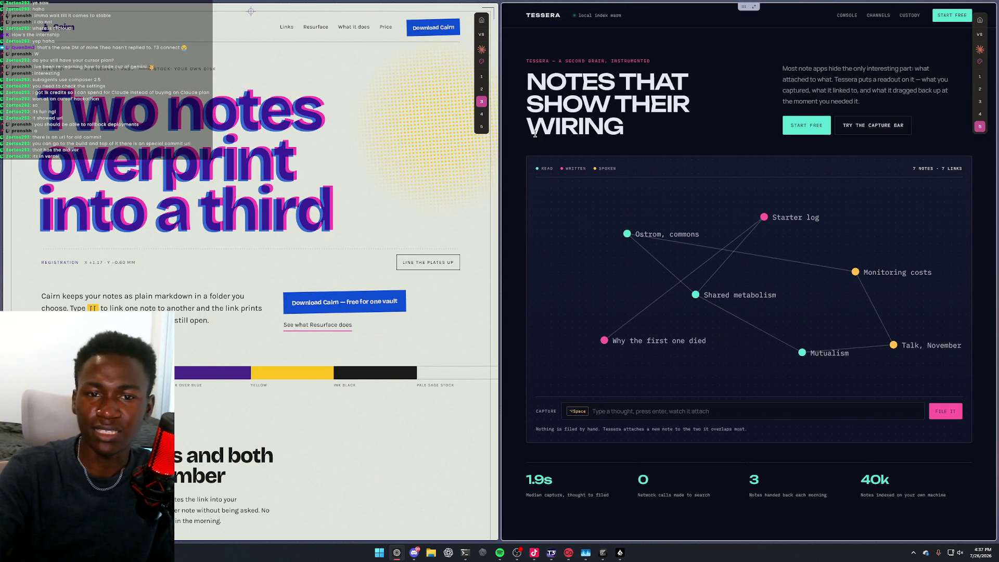
left_click(483, 117)
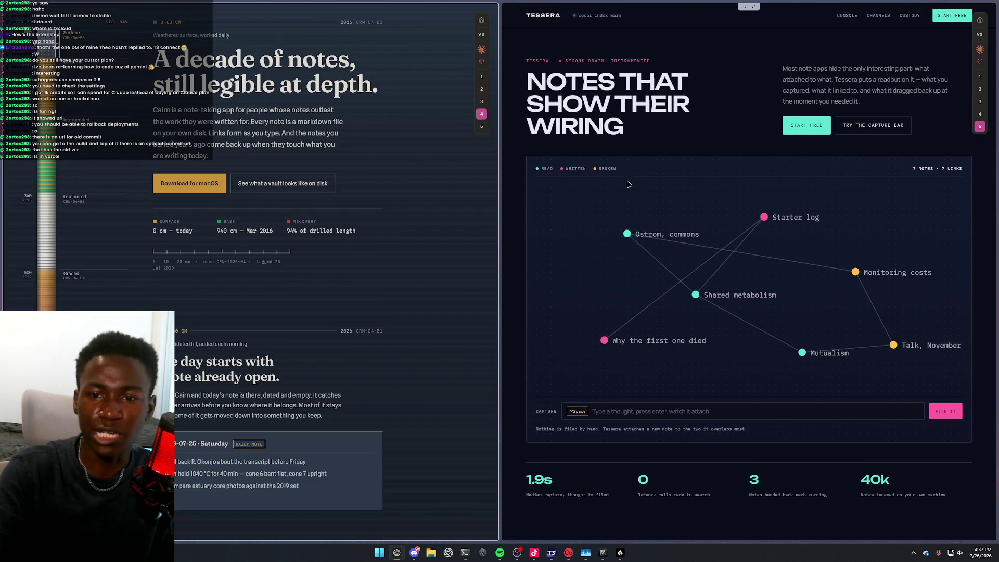
scroll(602, 179, "down", 7)
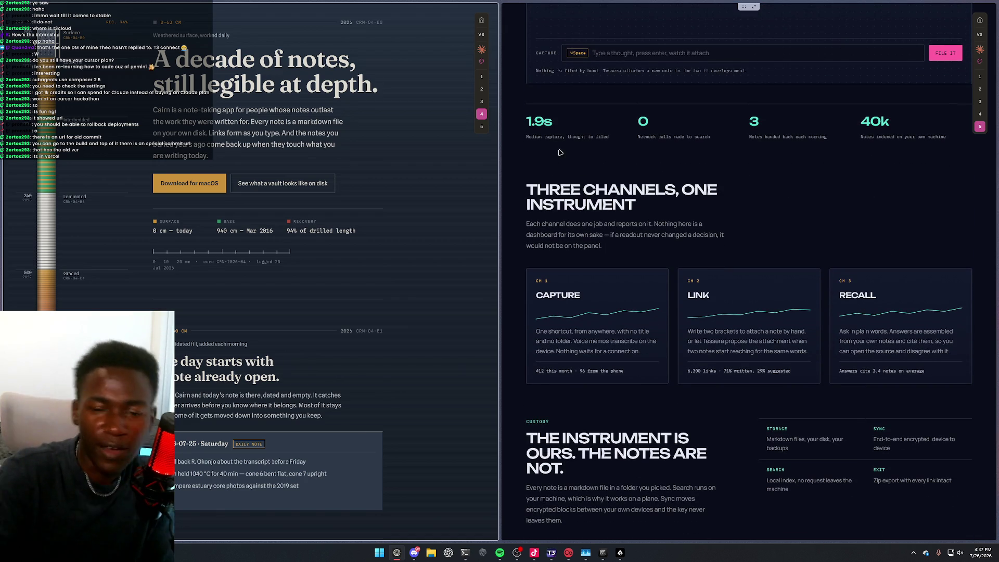
left_click(482, 127)
scroll(348, 233, "down", 5)
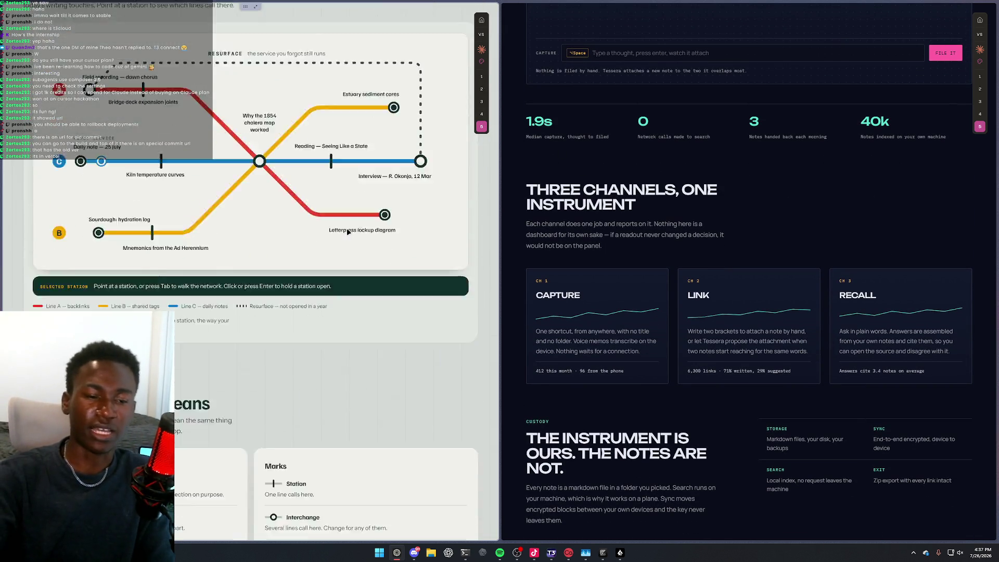
scroll(349, 234, "down", 5)
scroll(832, 203, "up", 7)
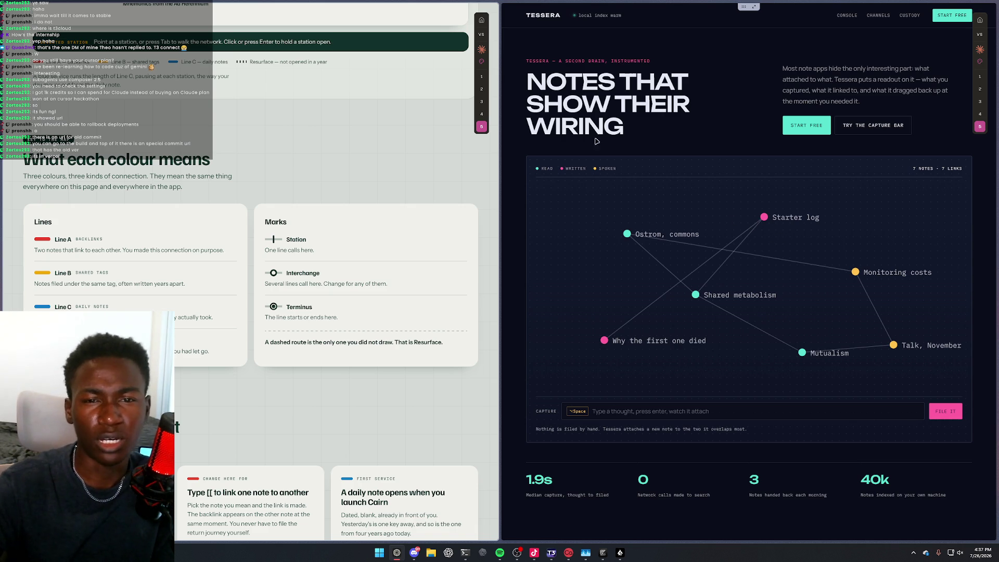
Send the left window home, step the right page back to iteration 1, then home
left_click(483, 21)
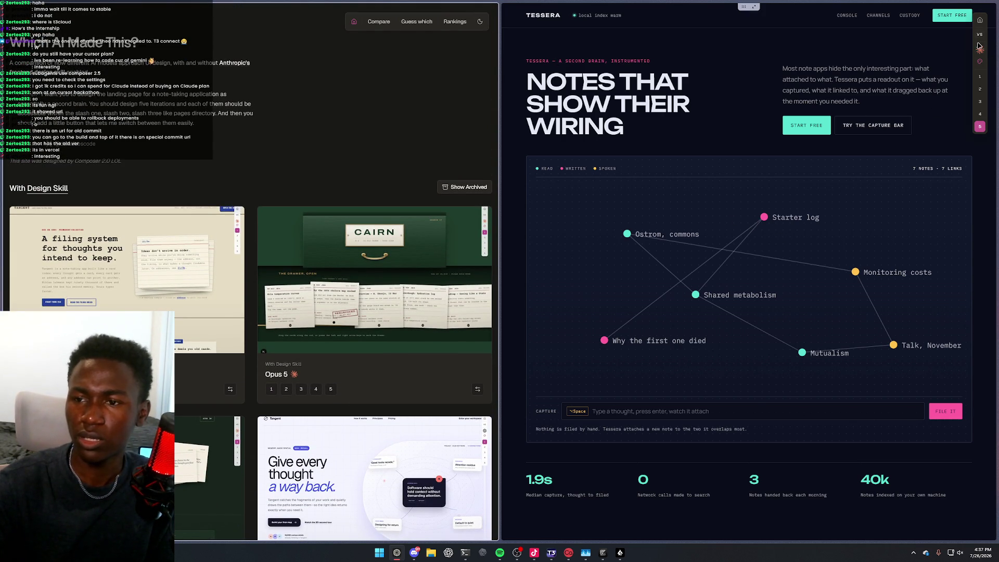
left_click(980, 114)
left_click(980, 102)
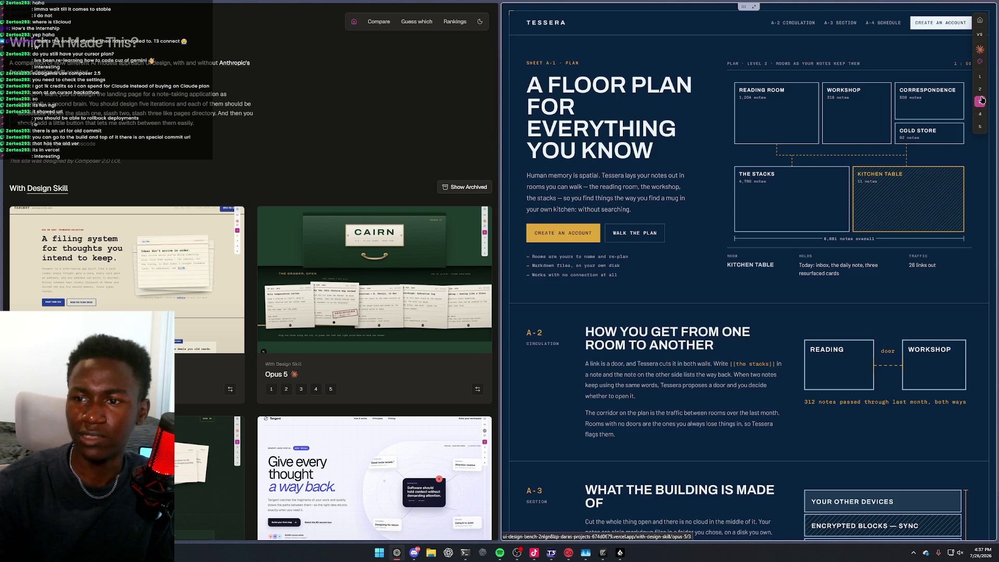
left_click(980, 90)
left_click(980, 77)
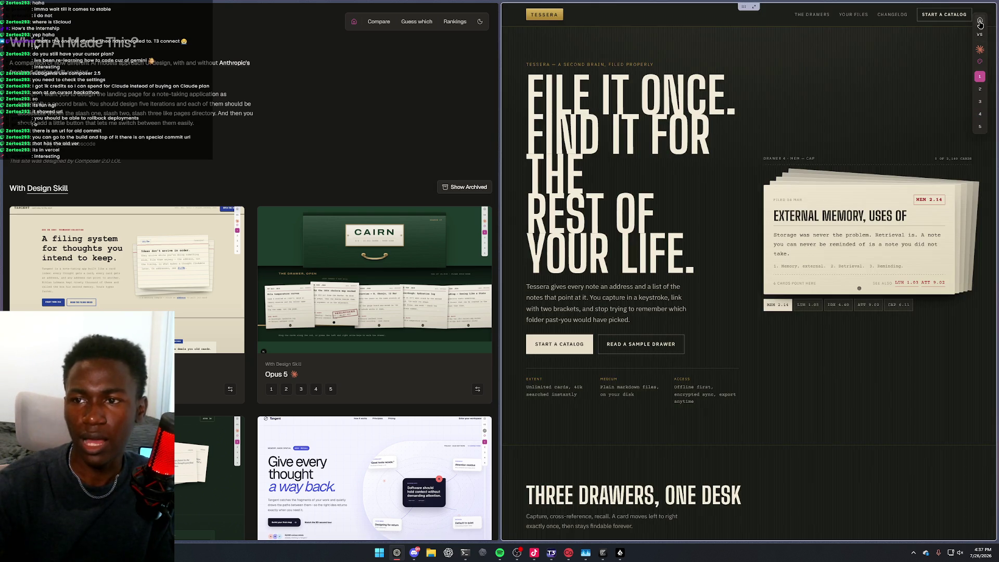
left_click(980, 22)
scroll(621, 90, "down", 8)
scroll(637, 166, "up", 5)
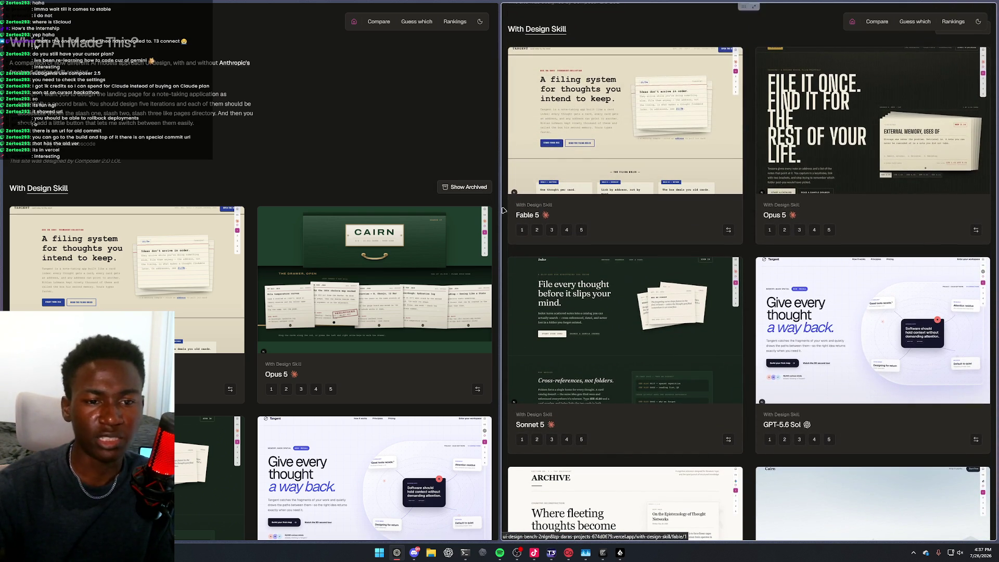
Open the Sonnet 5 design, view its second iteration, then return both panes to the gallery
scroll(432, 215, "down", 5)
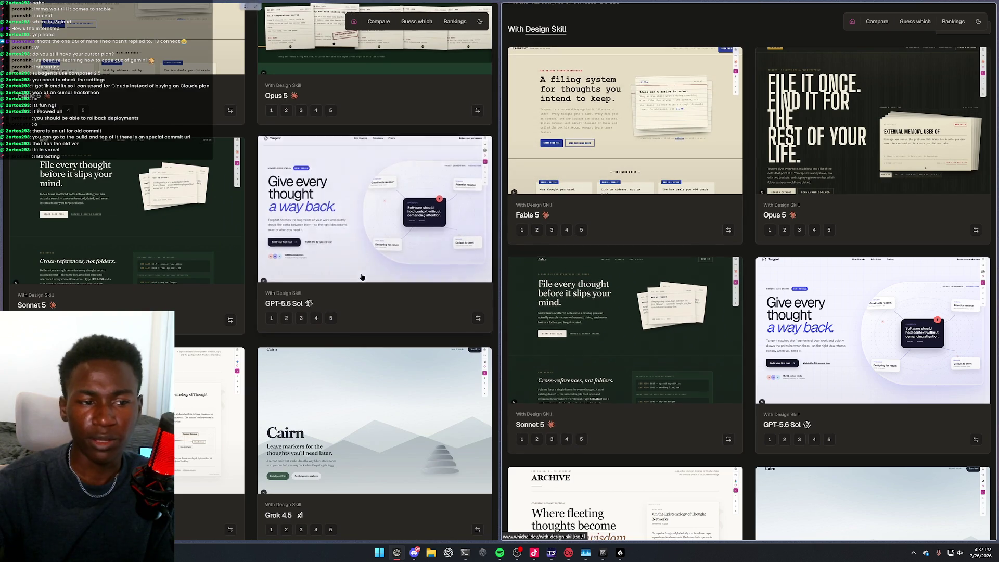
left_click(624, 330)
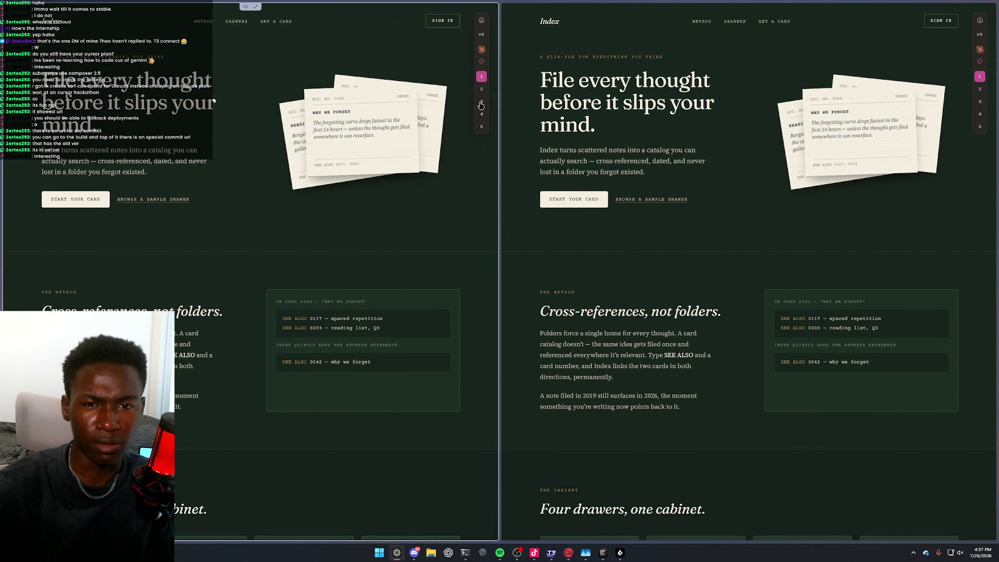
left_click(482, 89)
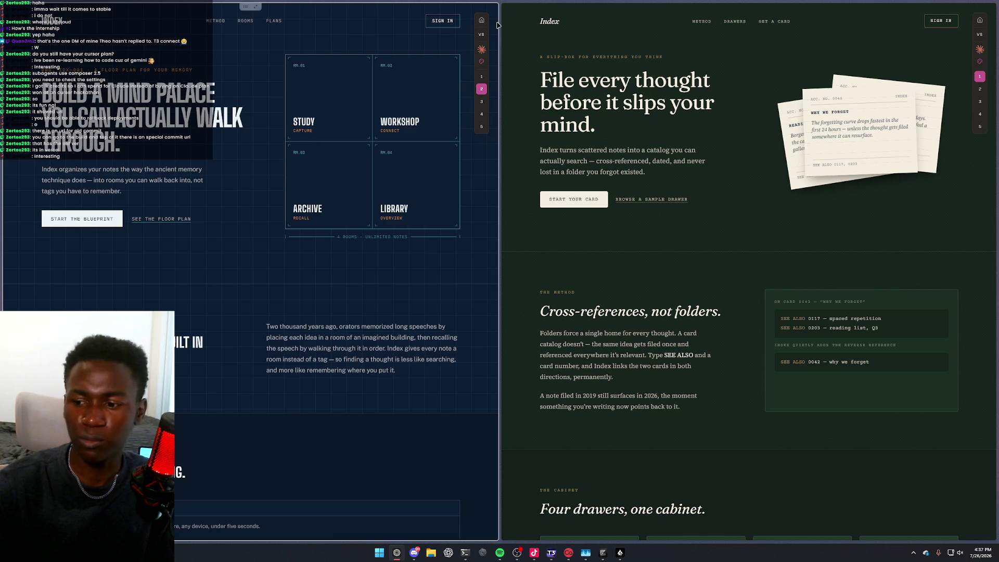
left_click(481, 22)
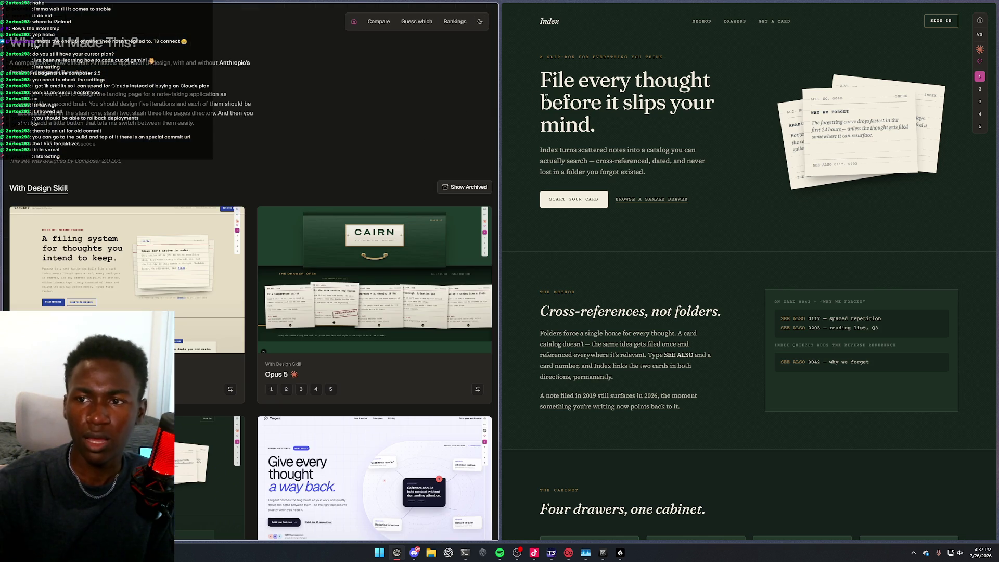
left_click(980, 19)
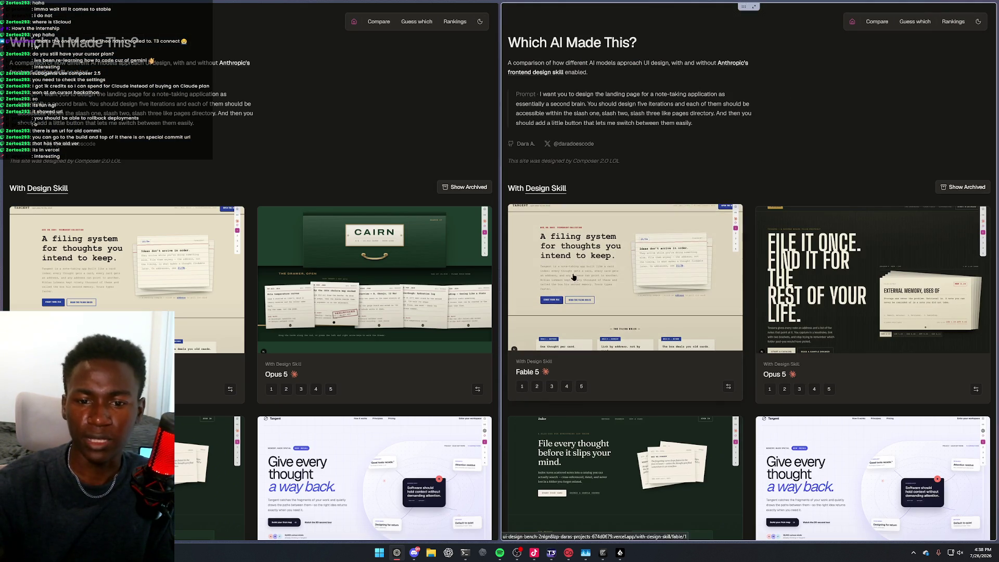
Scroll through the gallery grid and cycle to the next design iteration
scroll(596, 311, "down", 3)
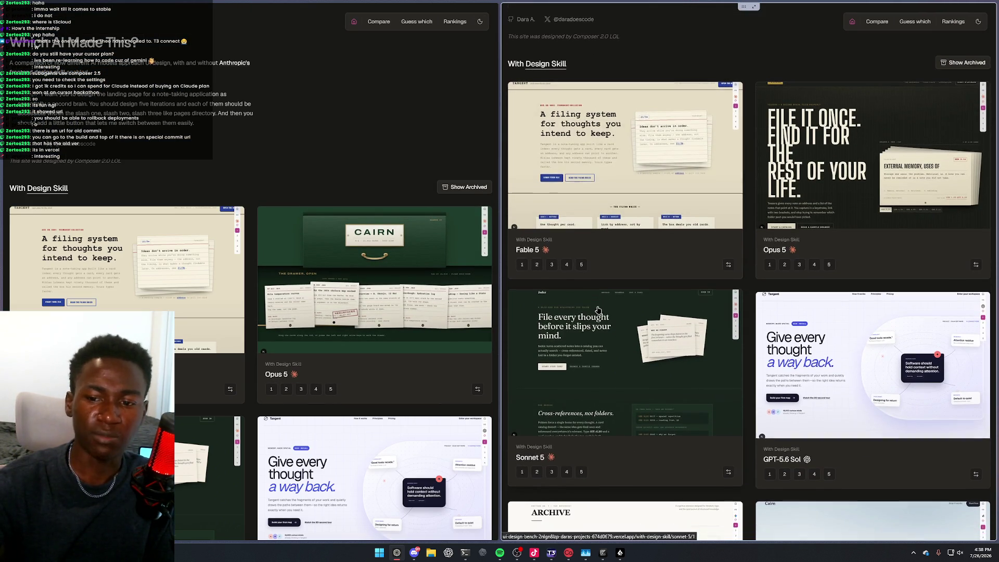
scroll(597, 310, "down", 10)
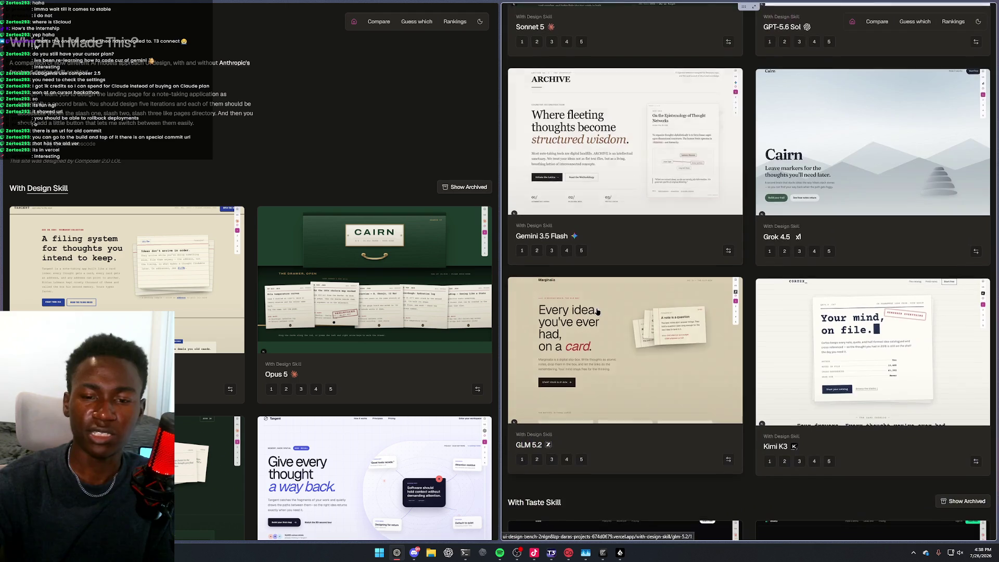
scroll(598, 307, "down", 5)
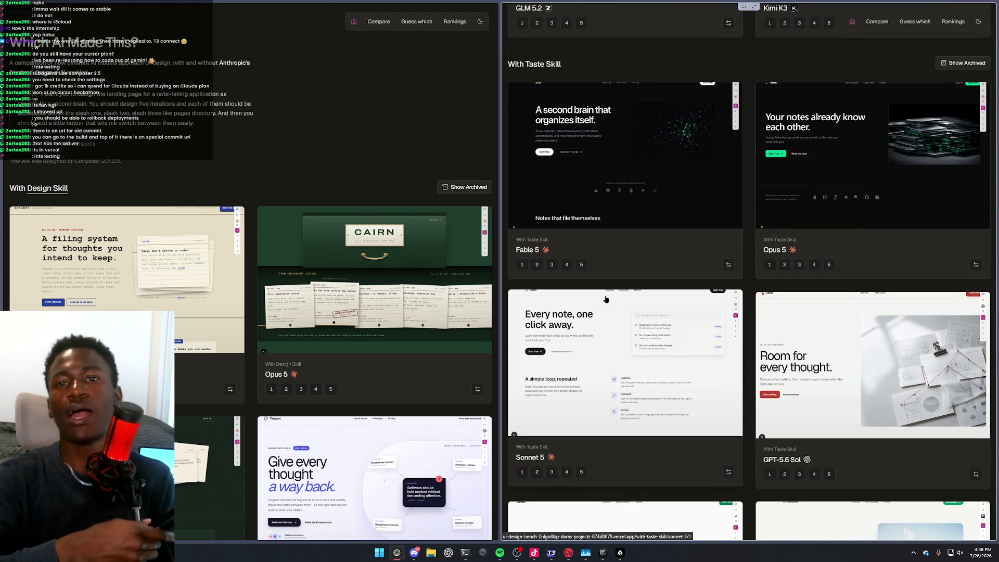
scroll(604, 292, "up", 1)
scroll(598, 268, "down", 2)
scroll(598, 267, "down", 7)
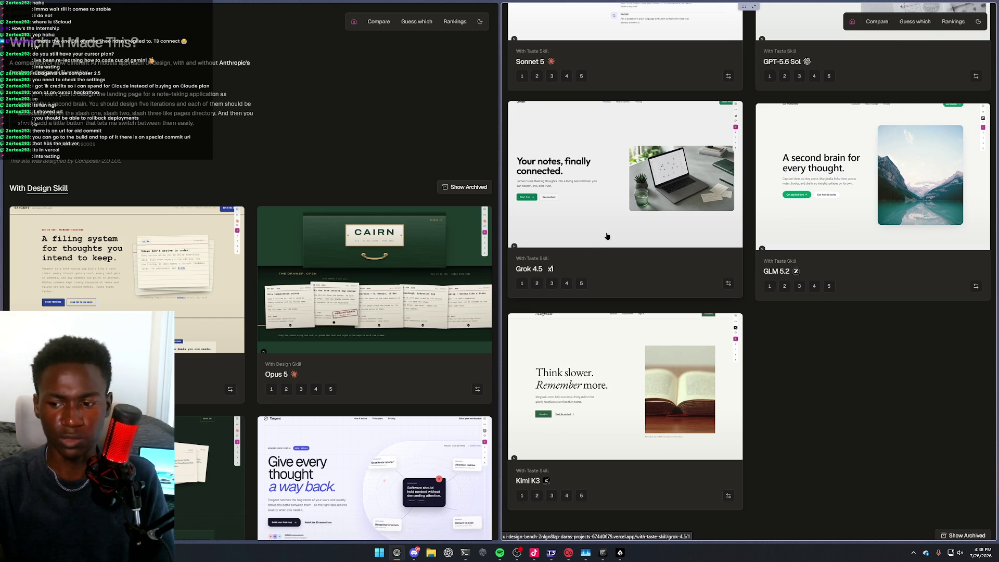
scroll(607, 236, "down", 8)
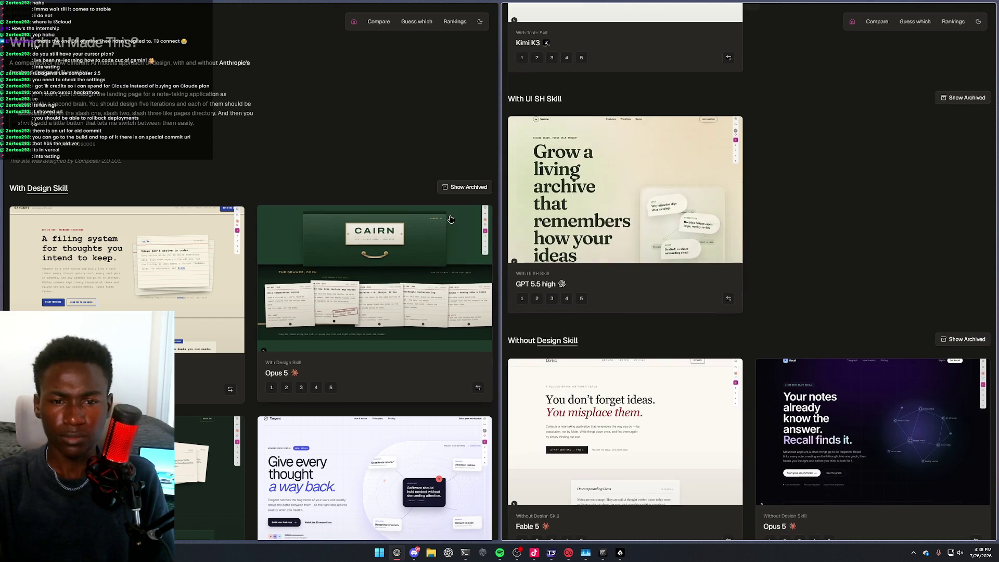
scroll(455, 220, "down", 10)
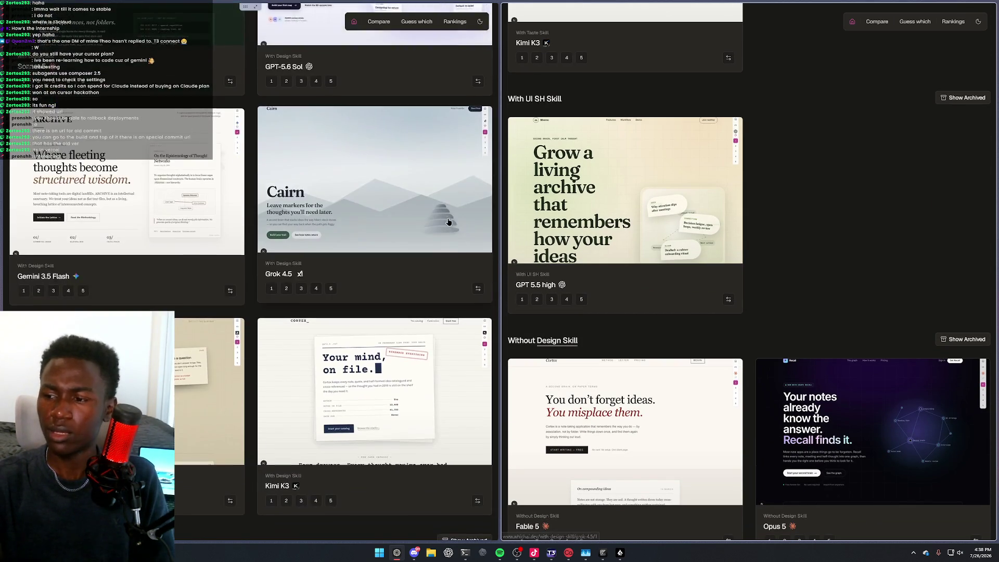
scroll(416, 214, "up", 2)
scroll(407, 212, "up", 8)
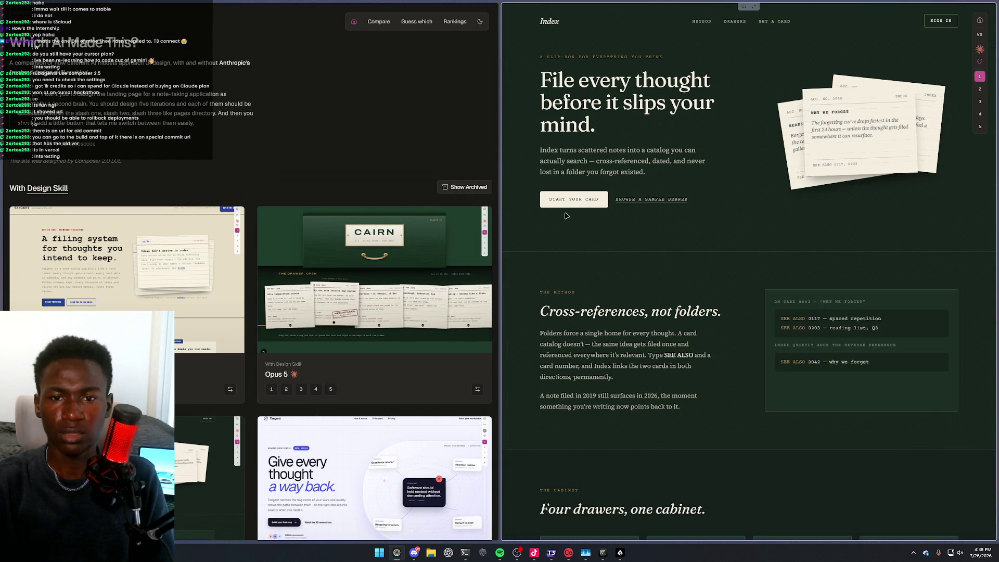
key("Right")
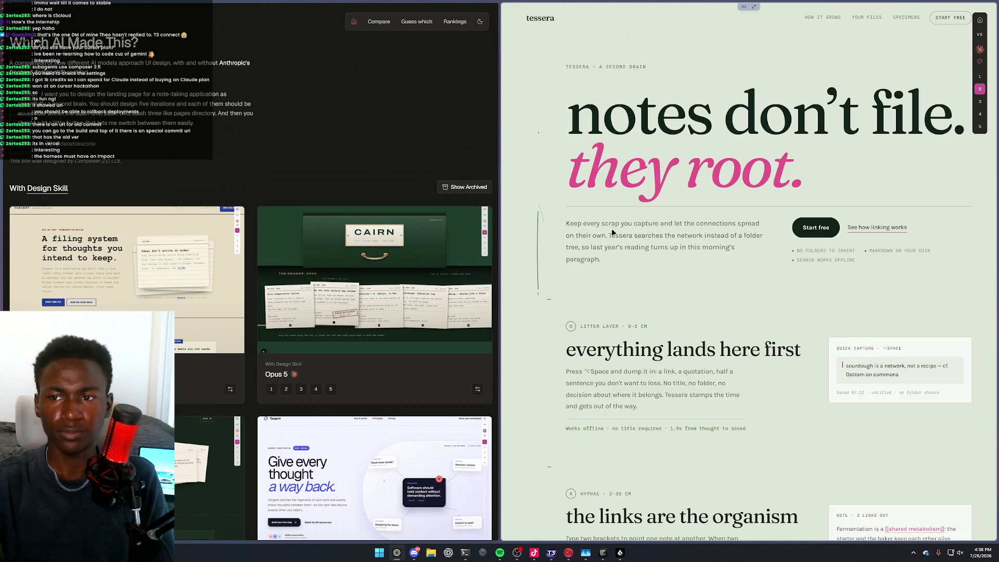
Return to the gallery home, select the prompt paragraph, and close the gallery tabs
left_click(980, 20)
triple_click(539, 94)
mouse_move(5, 106)
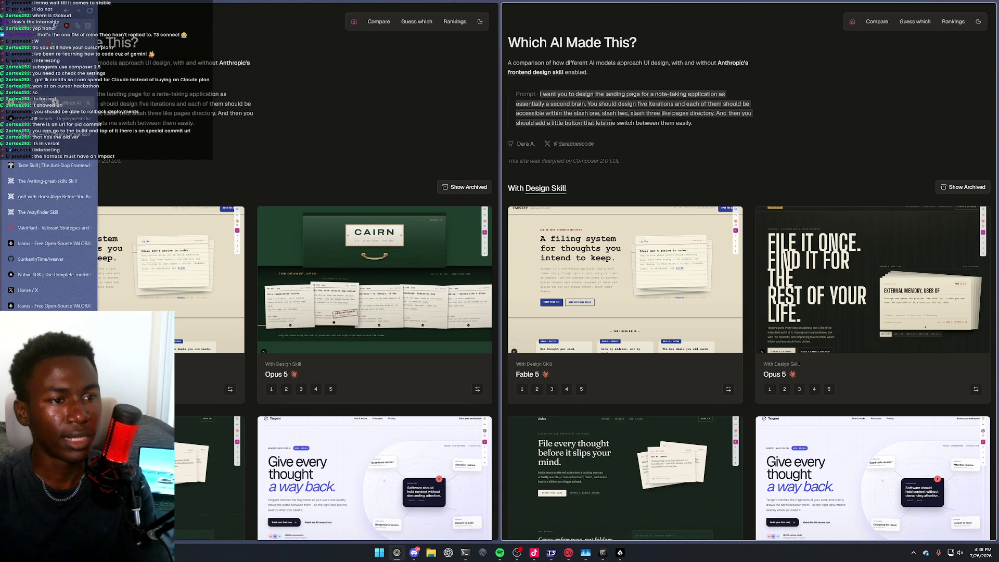
key("ctrl+w")
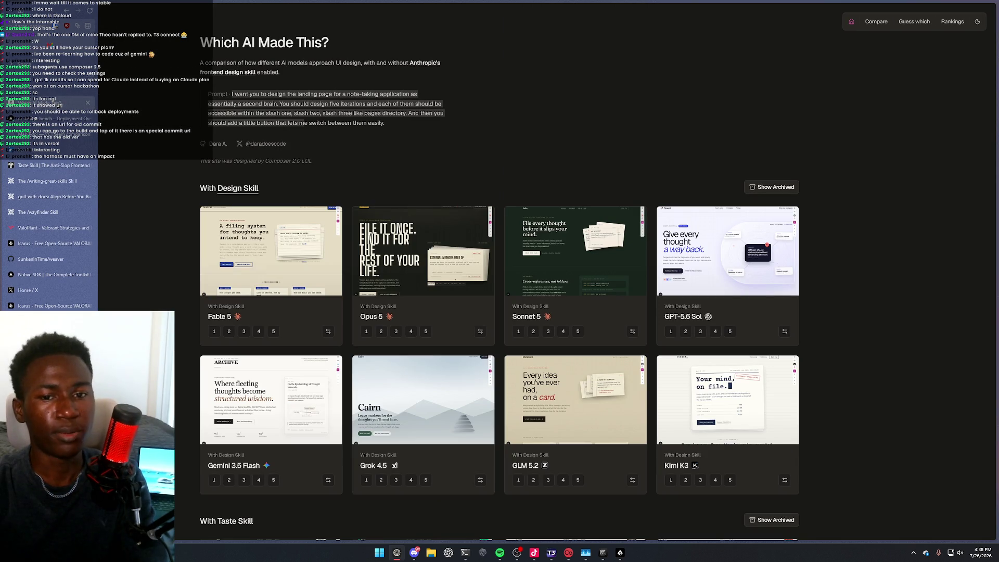
left_click(89, 104)
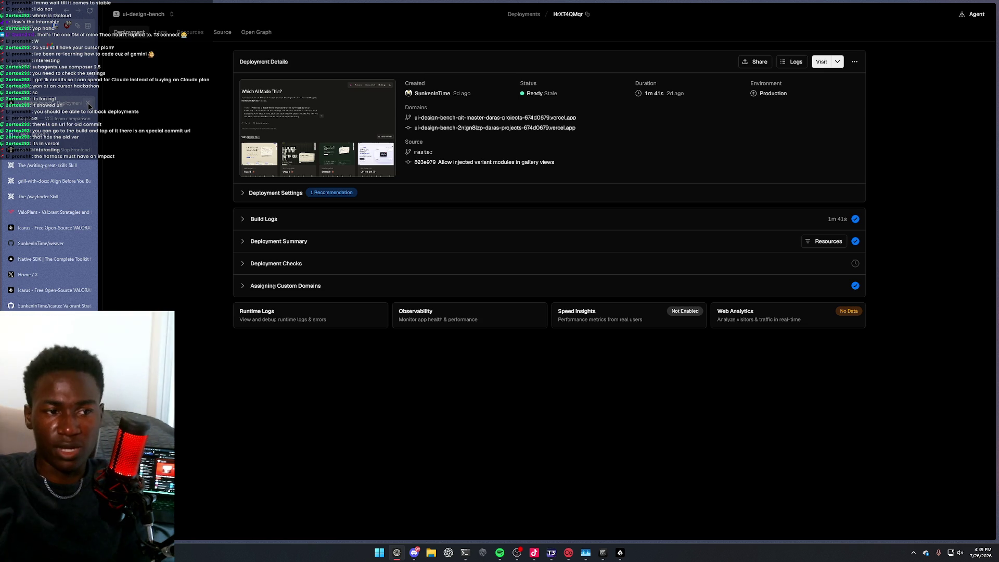
Close the LinkedIn tab, then toggle Deployment Settings and Build Logs on the 803a979 deployment
left_click(26, 138)
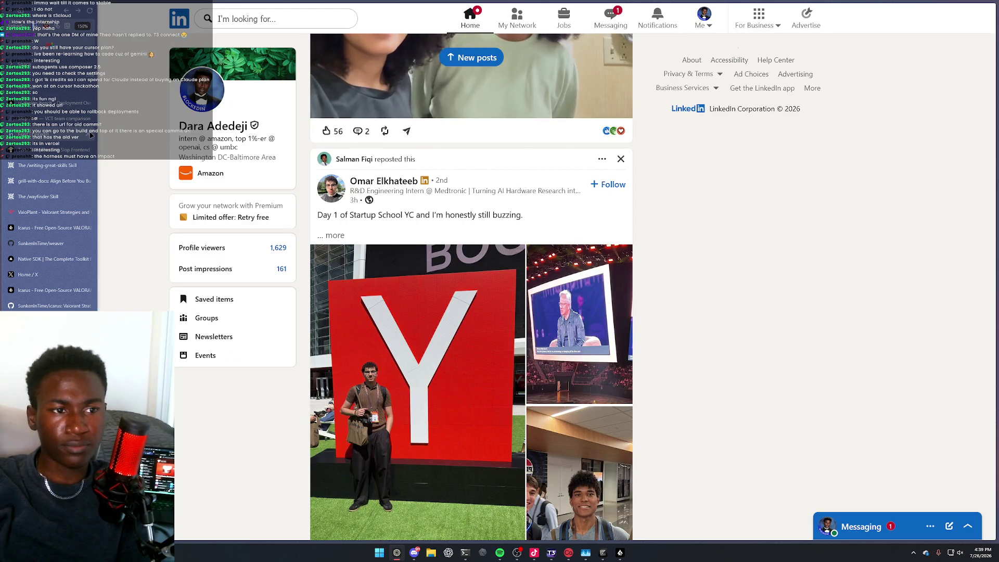
left_click(90, 135)
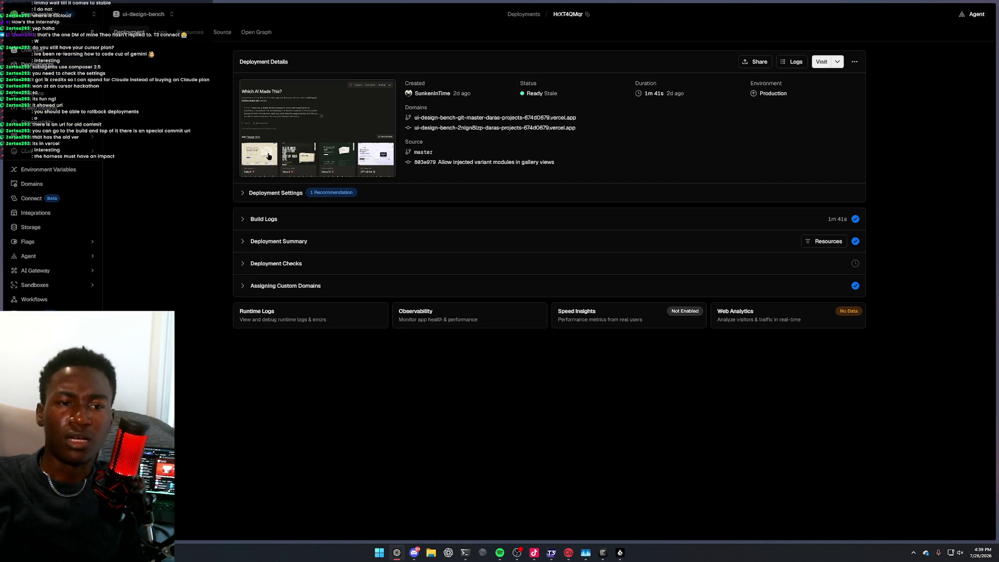
left_click(243, 194)
left_click(242, 193)
left_click(242, 193)
left_click(242, 193)
left_click(256, 222)
left_click(257, 223)
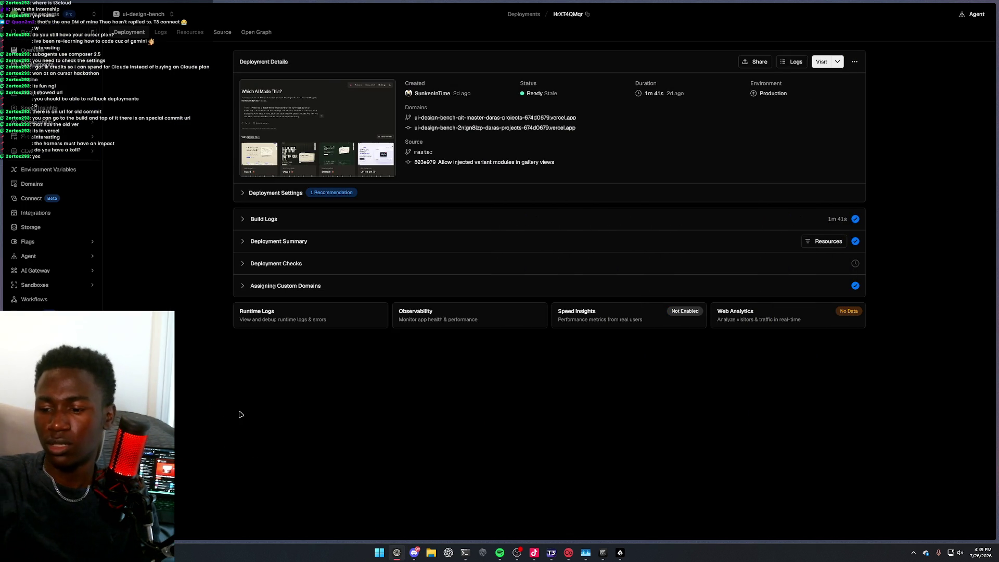
Open the streamer's personal portfolio site, follow its Ko-fi link back to the homepage, then close it
key("ctrl+t")
type("me.")
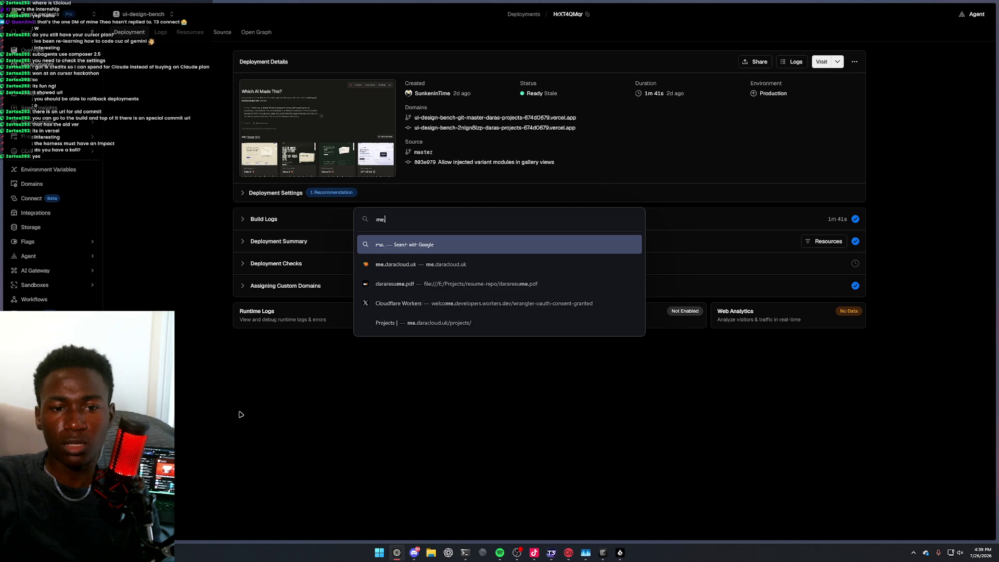
type("dara")
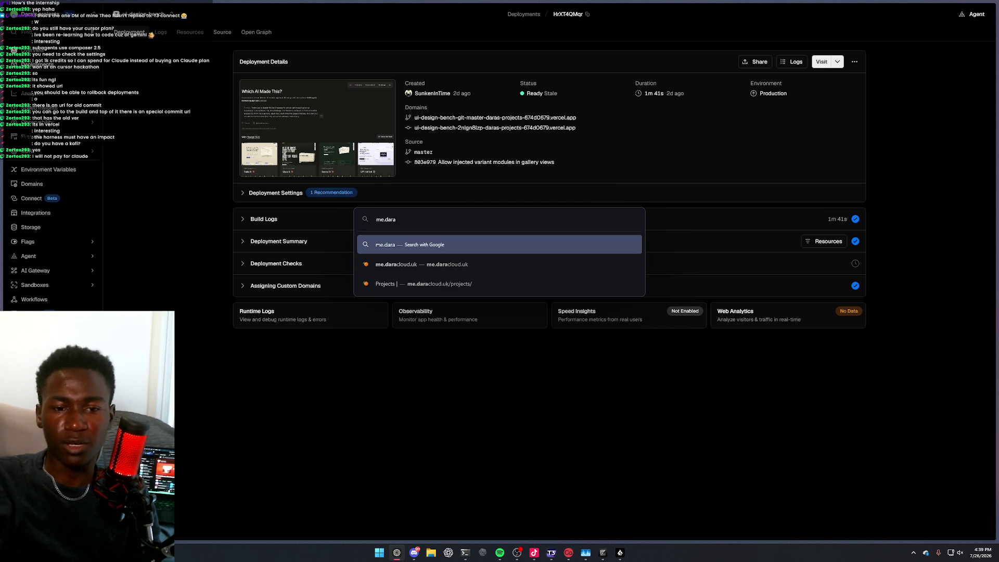
key("Down")
key("Return")
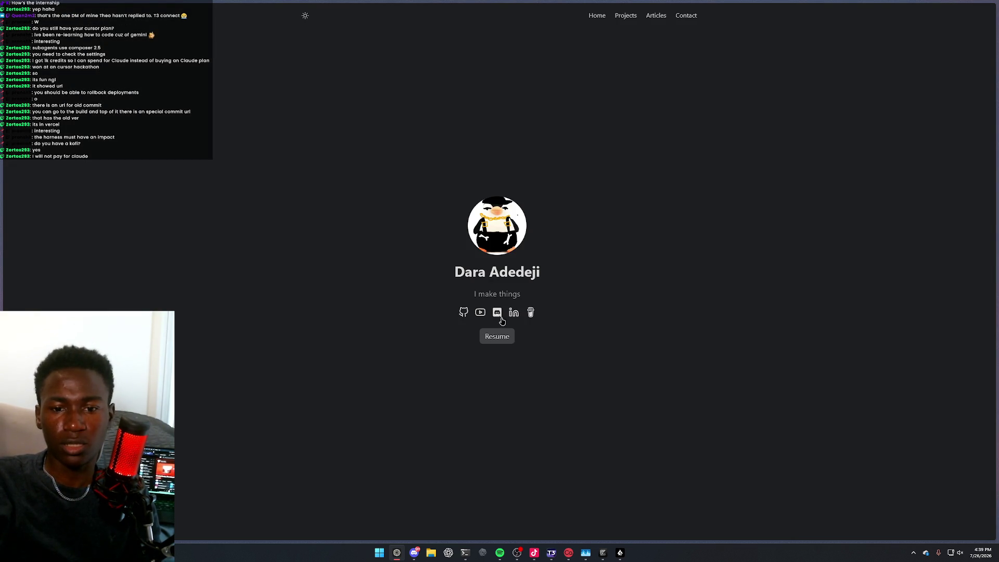
left_click(531, 313)
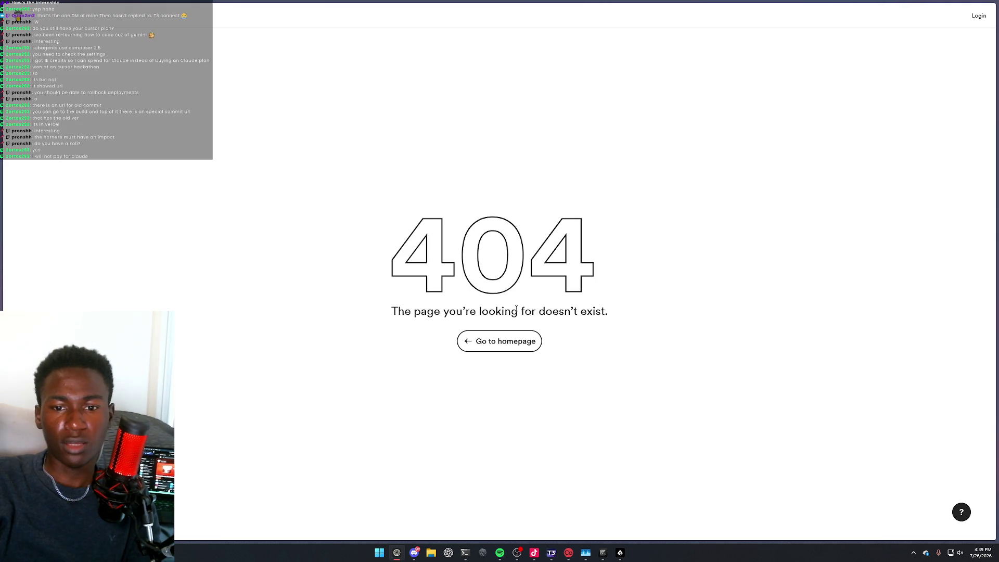
left_click(525, 342)
key("ctrl+w")
Load github.com to reach the GitHub home dashboard
key("ctrl+t")
type("me.")
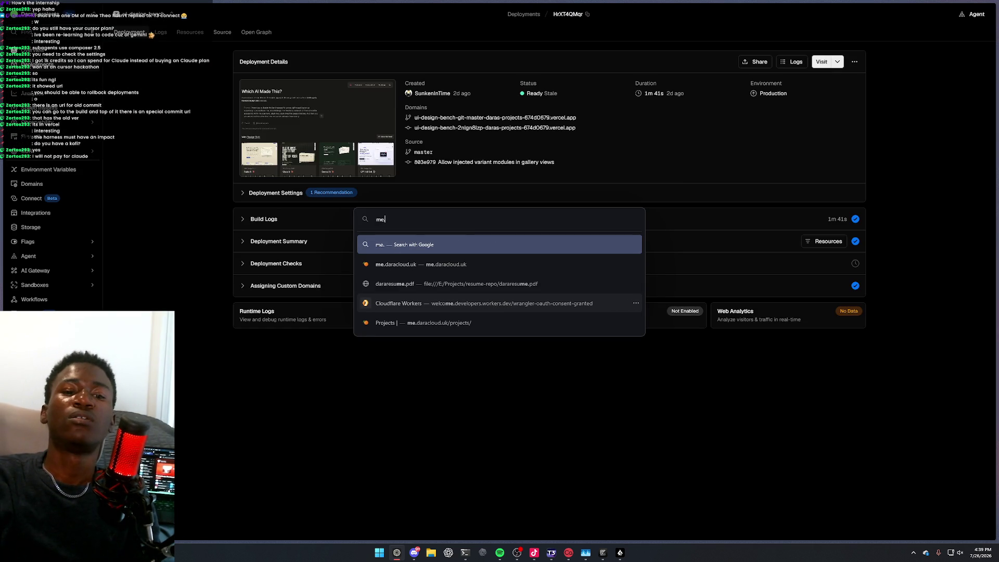
key("BackSpace")
key("BackSpace")
key("BackSpace")
type("i")
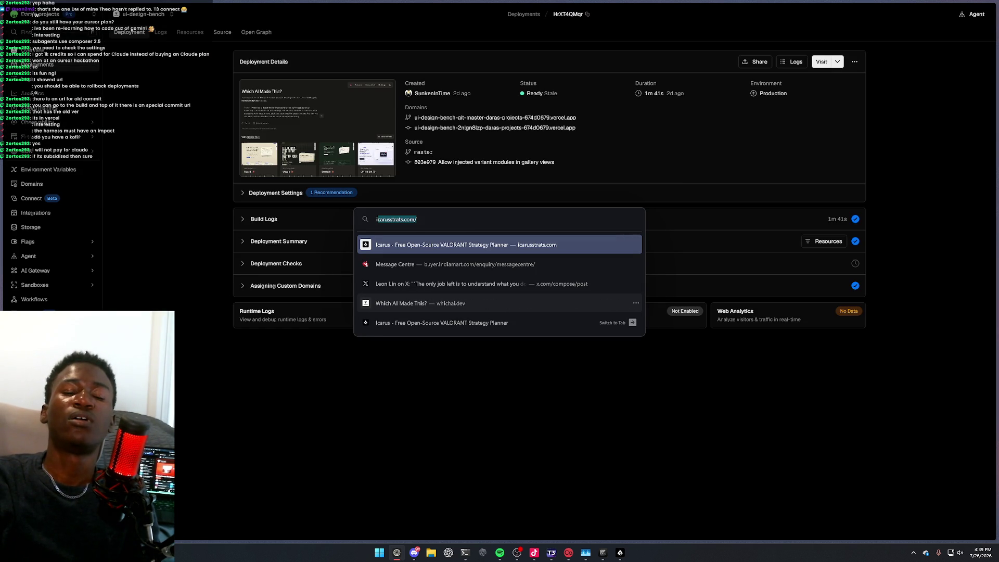
key("BackSpace")
type("github")
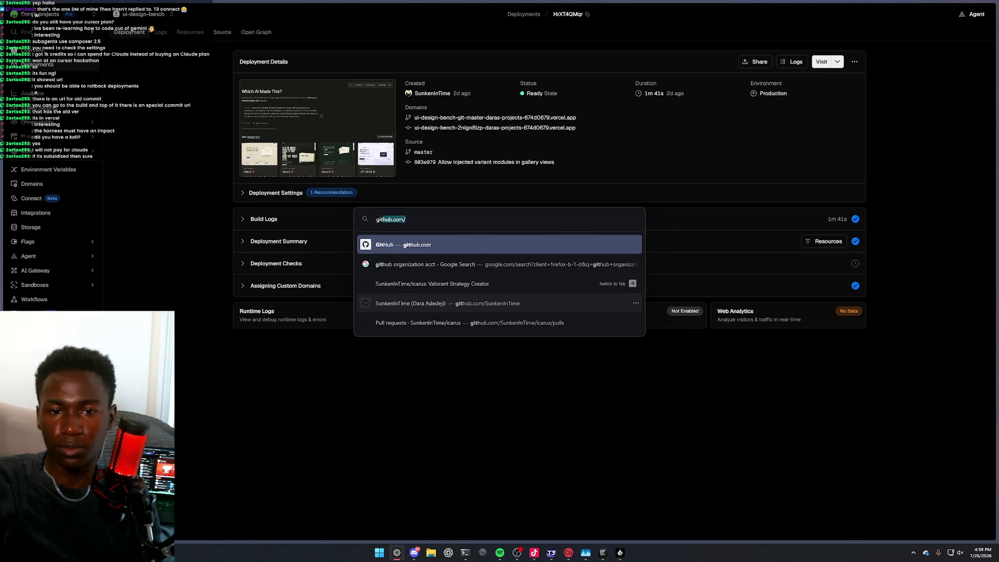
key("Return")
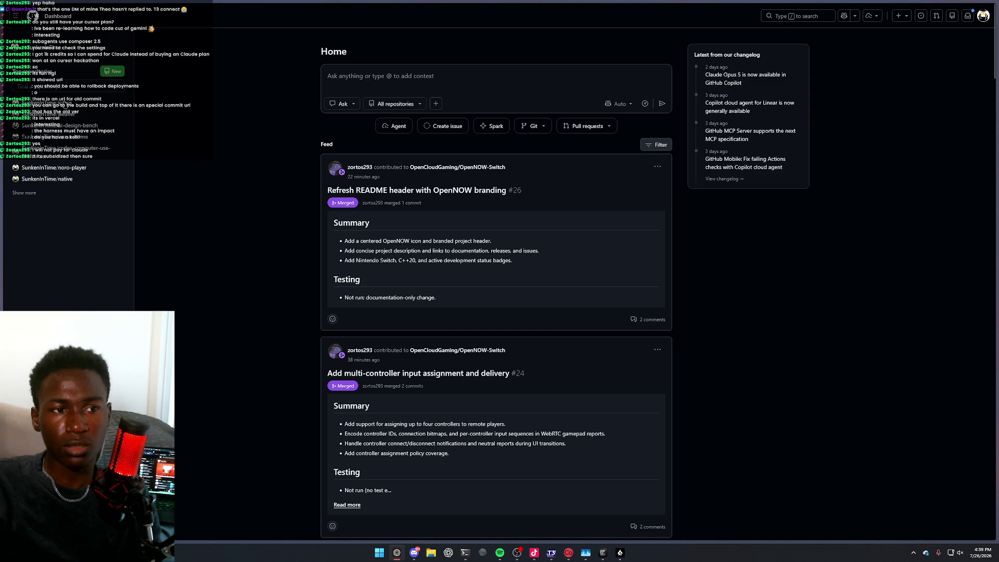
Open the icarus repository, scroll its README to the Support section and back up, then bring up Discord
left_click(50, 137)
scroll(207, 165, "down", 15)
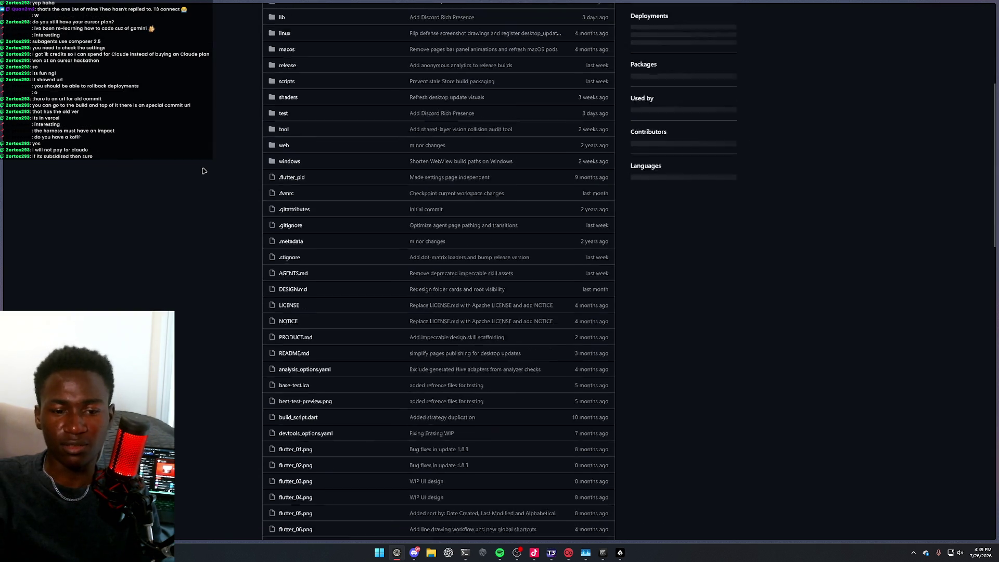
scroll(207, 166, "up", 8)
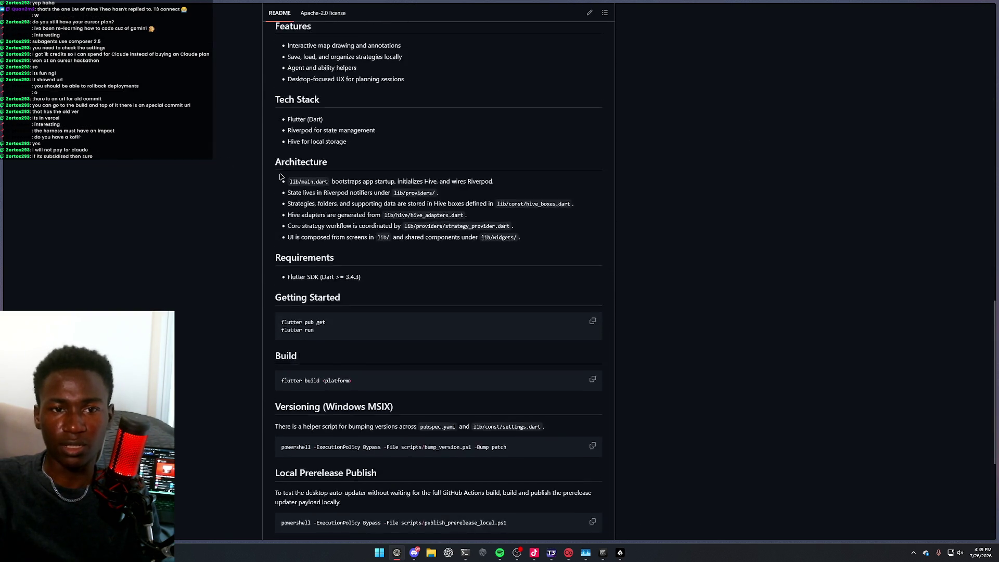
scroll(339, 203, "down", 8)
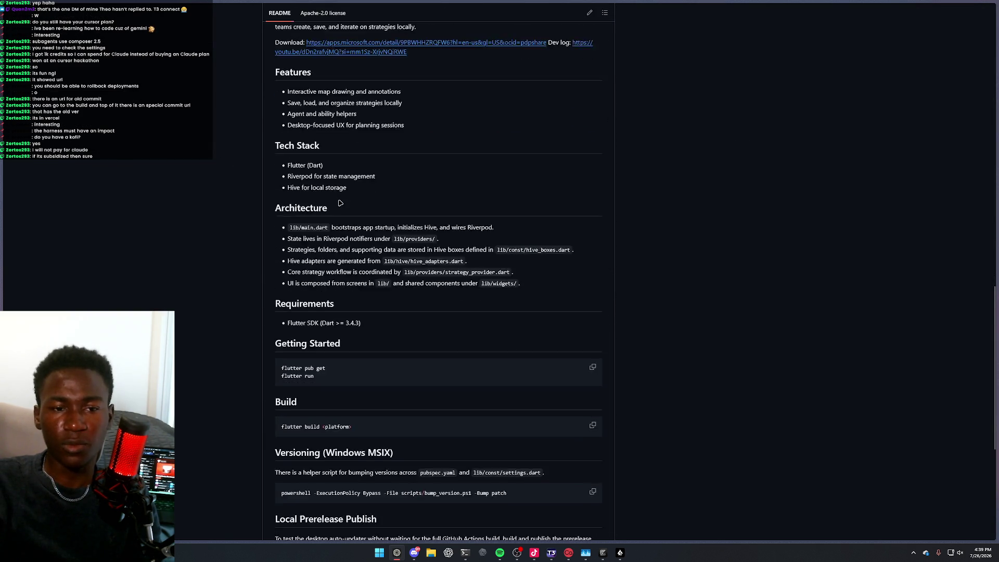
scroll(391, 221, "up", 2)
scroll(393, 226, "down", 3)
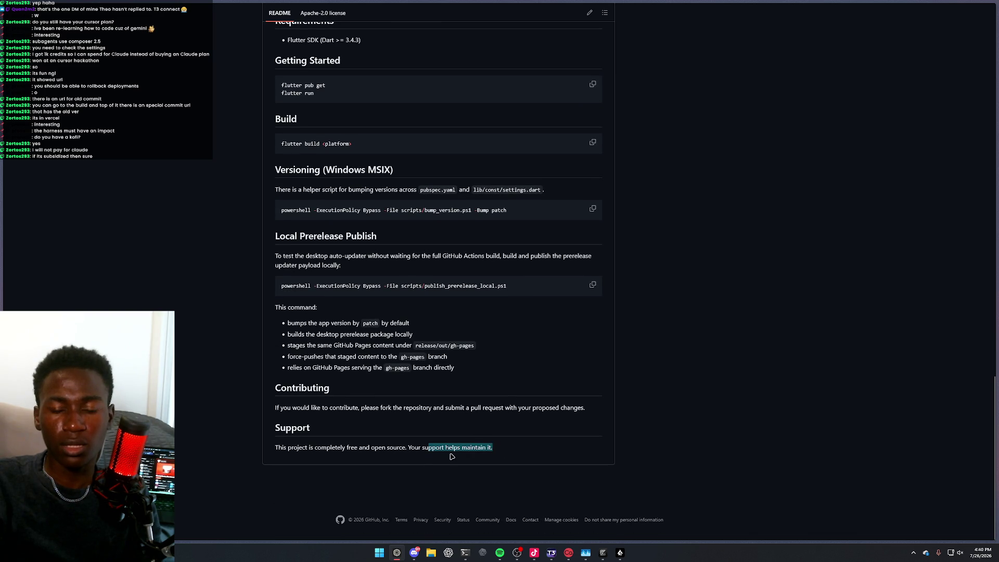
scroll(527, 469, "up", 20)
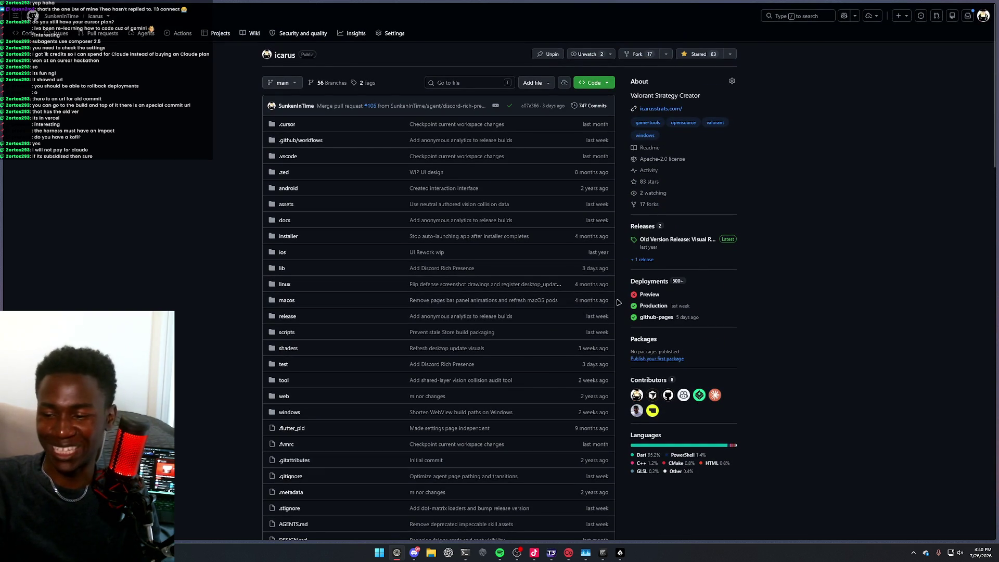
left_click(413, 556)
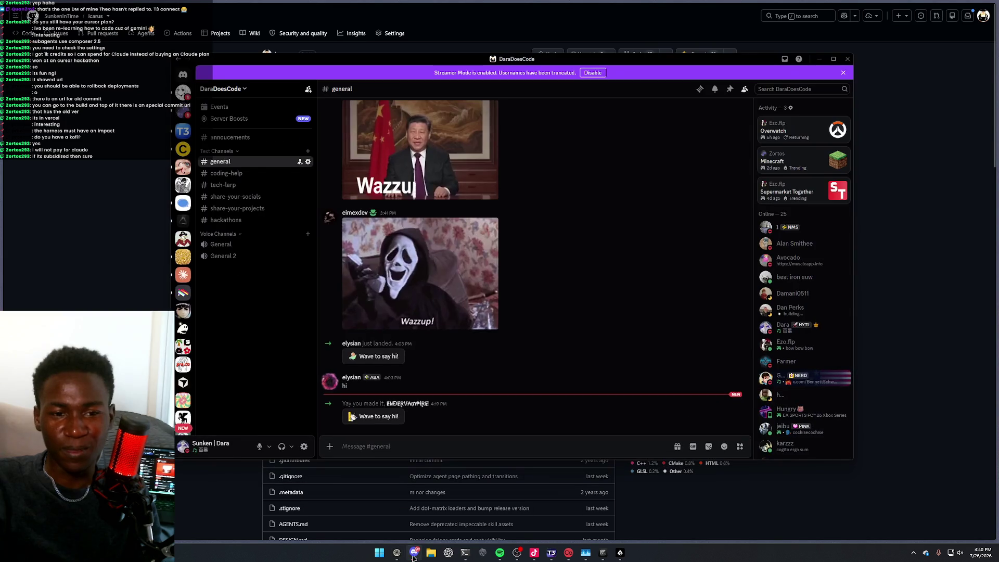
Glance at the Discord server chat, then minimize Discord
left_click(413, 556)
left_click(413, 555)
left_click(412, 556)
Load the Icarus creator's Buy Me a Coffee support page in the browser
key("ctrl+t")
type("buyme")
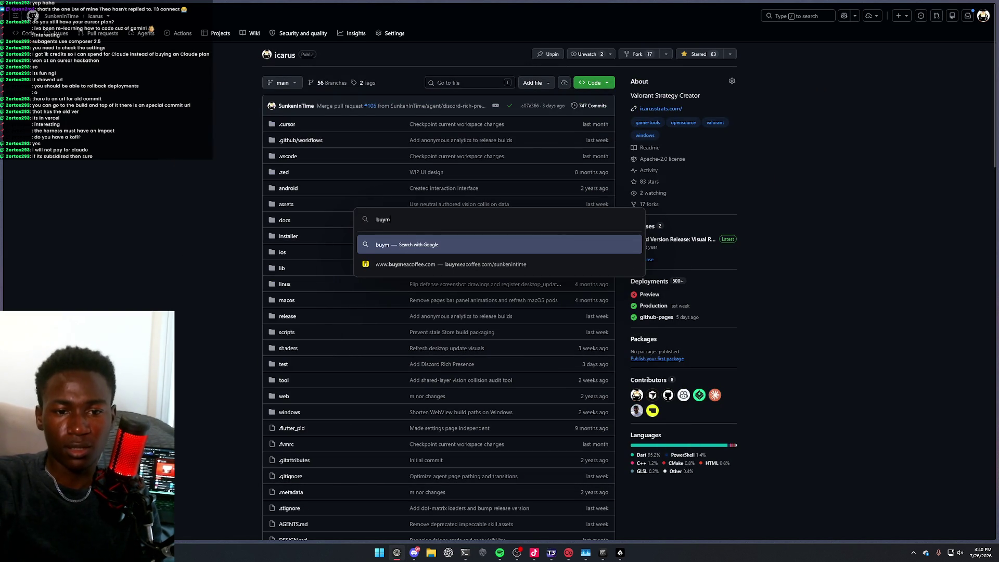
left_click(450, 265)
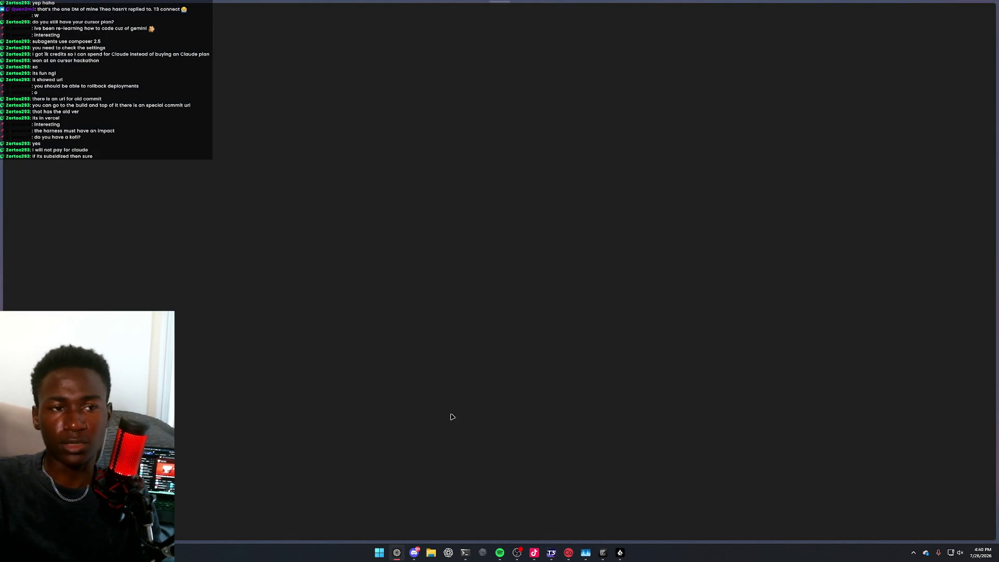
mouse_move(97, 23)
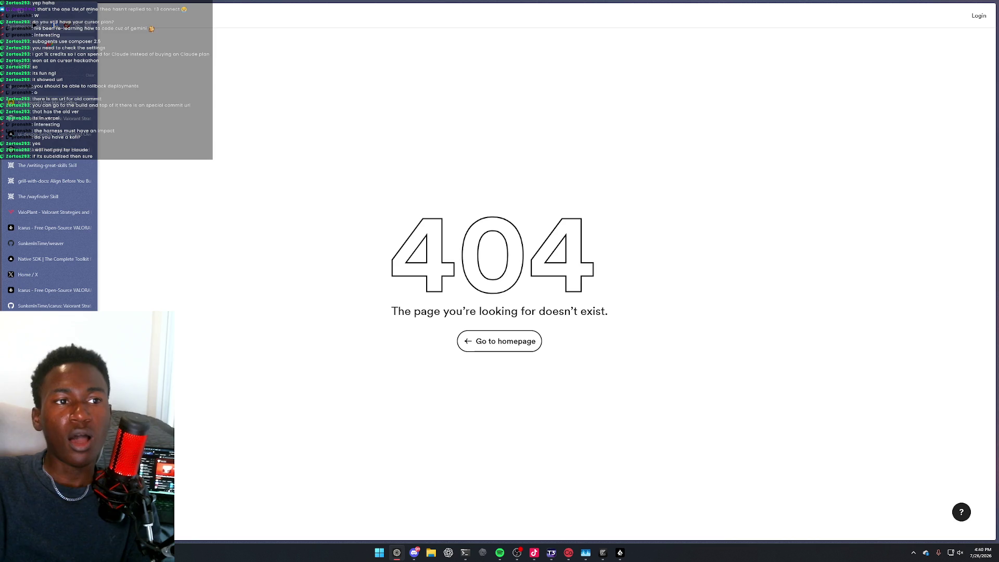
key("ctrl+l")
type("buymeacoffee.com/sunkeni")
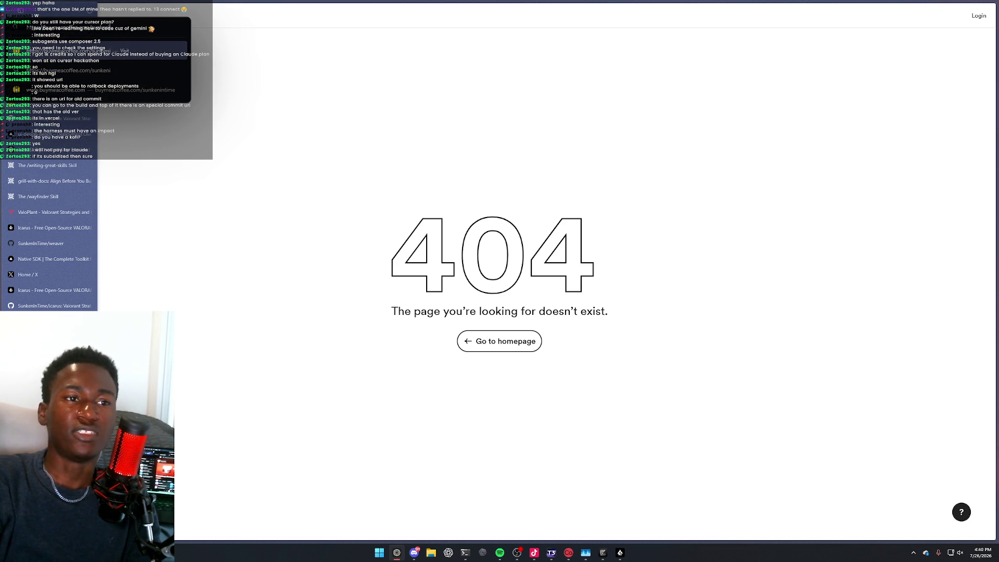
key("BackSpace")
type("darado")
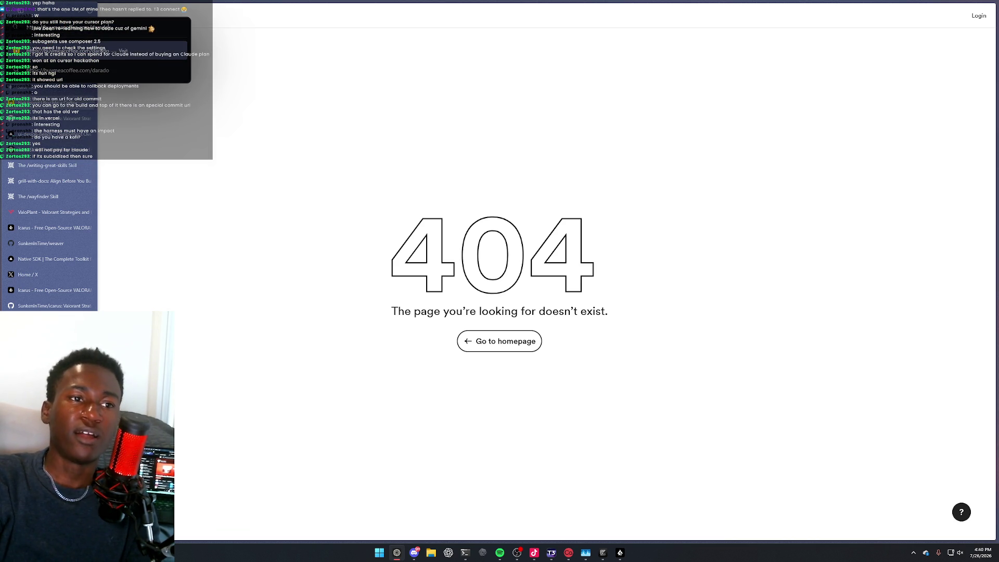
type("escode")
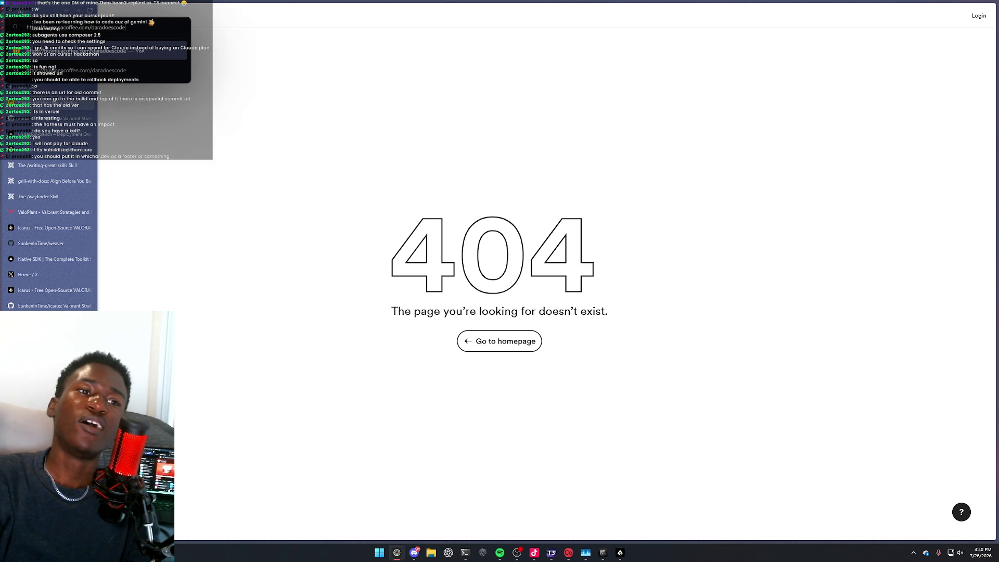
key("Return")
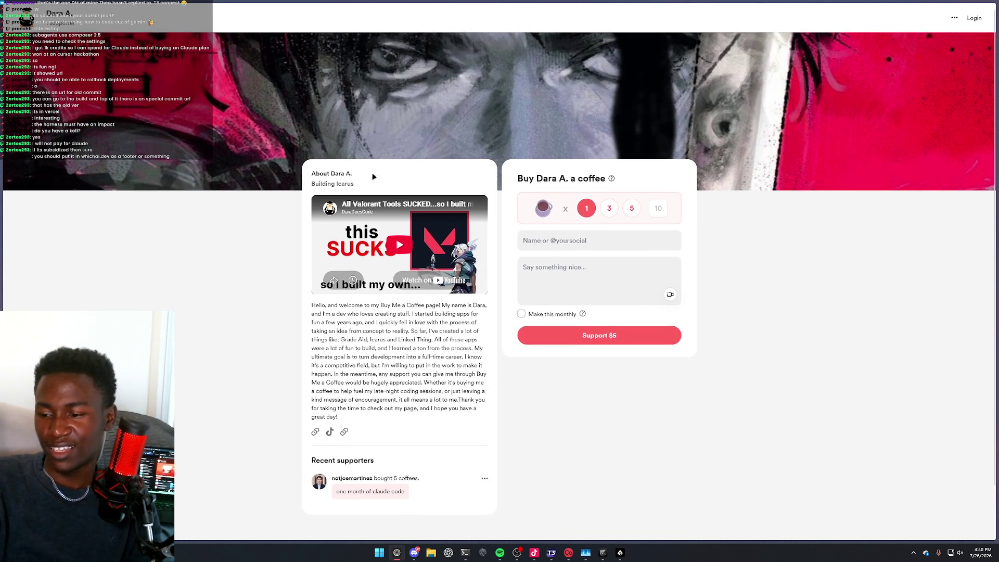
Scroll the Buy Me a Coffee page and highlight lines of the creator's bio
scroll(375, 171, "down", 2)
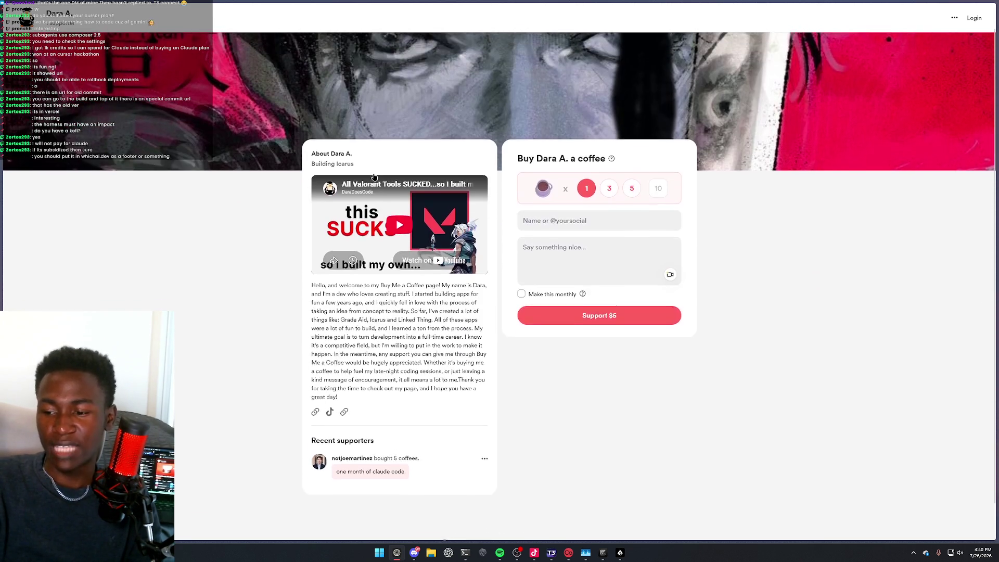
left_click_drag(335, 289, 395, 307)
left_click(420, 264)
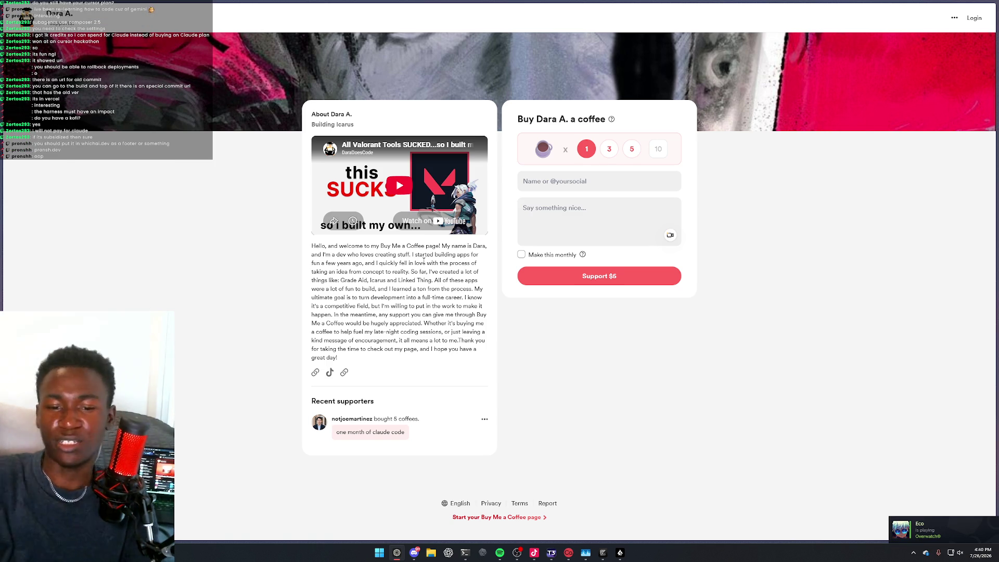
Open the creator's personal portfolio site with the 'I make things' tagline
key("ctrl+t")
type("pro")
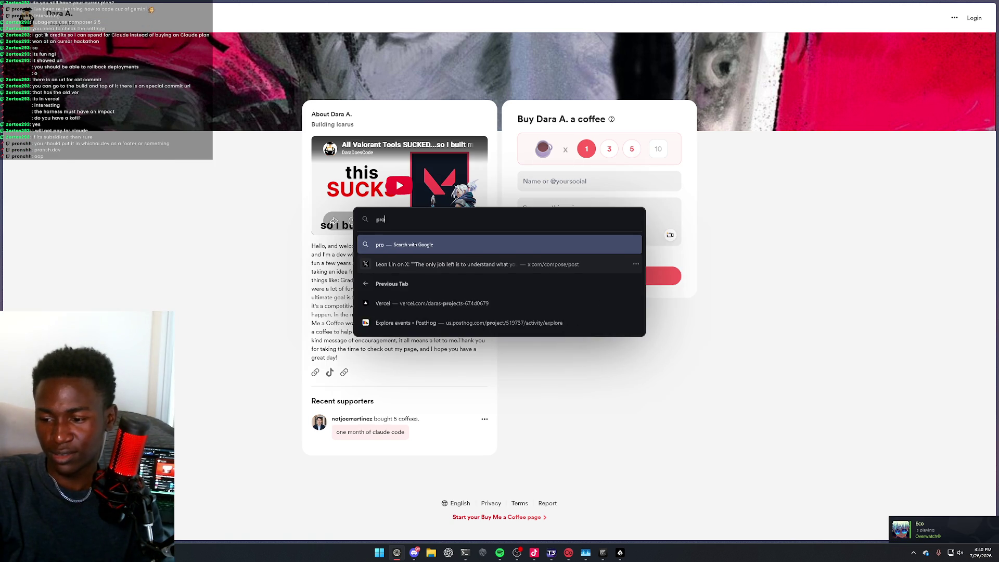
type("n.dv")
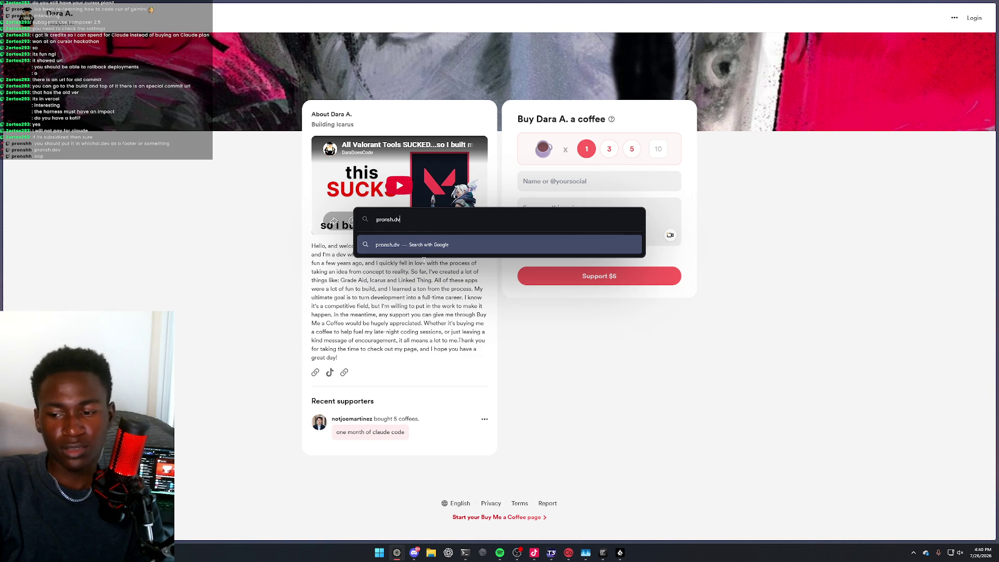
type("ev")
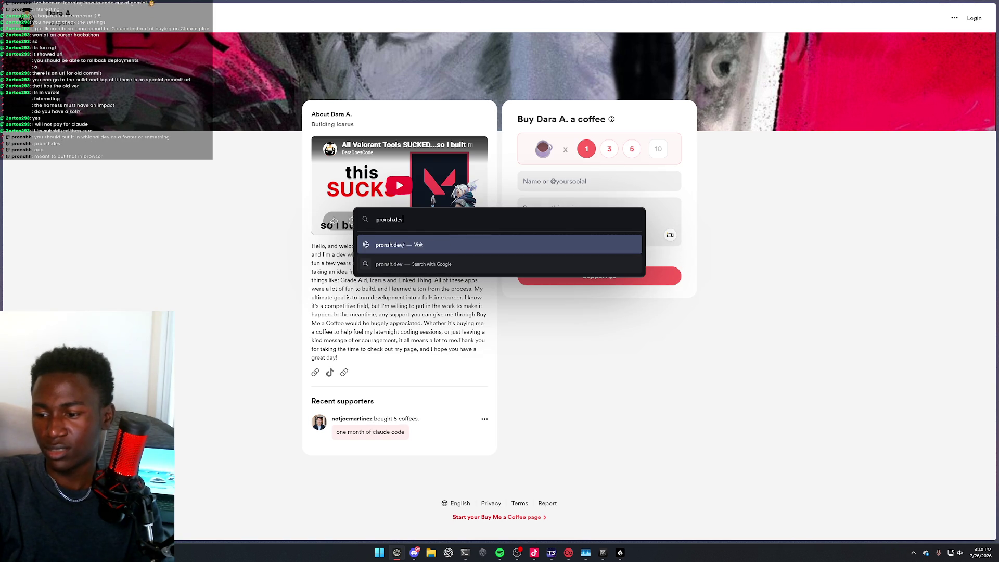
key("BackSpace")
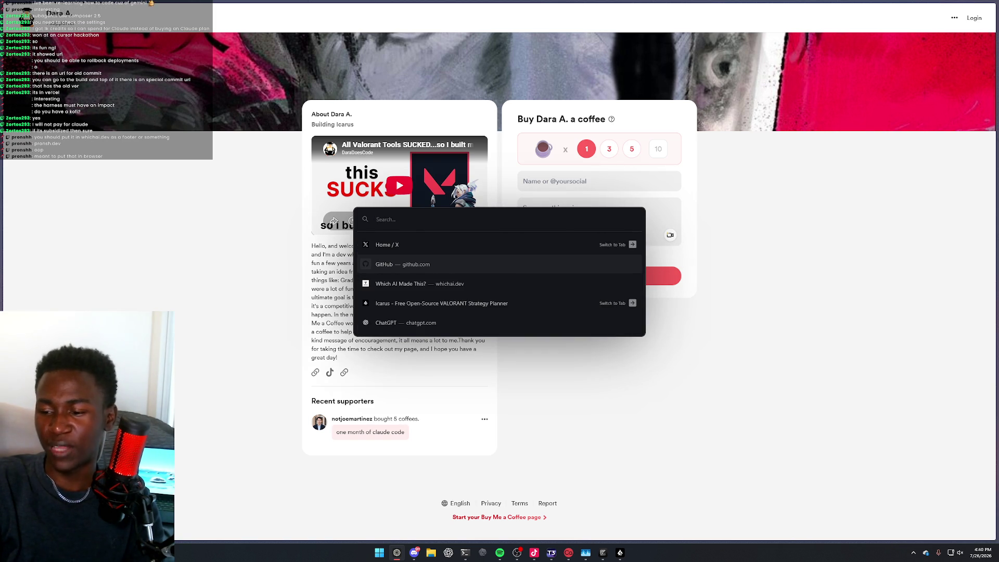
key("Escape")
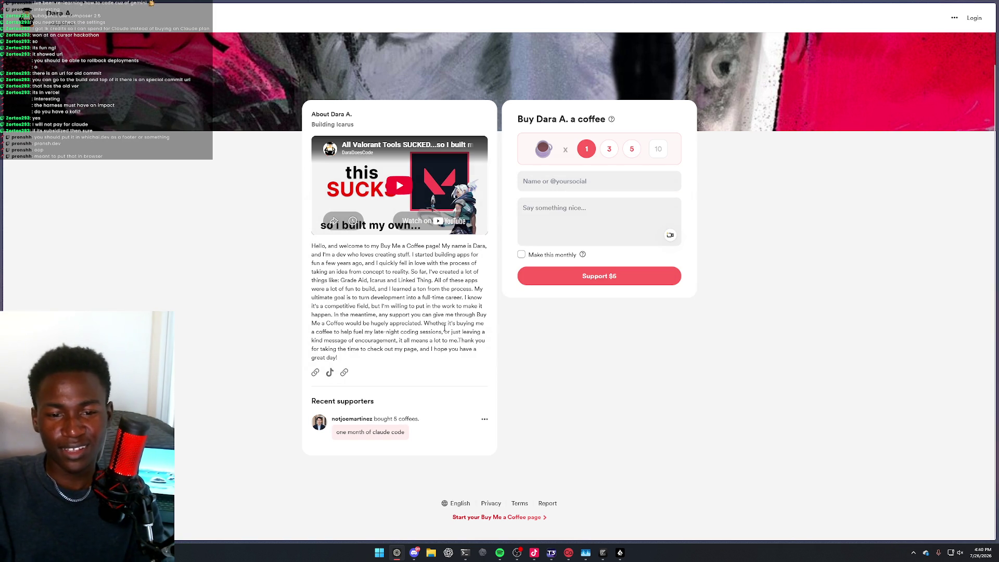
key("ctrl+Tab")
key("ctrl+l")
key("Return")
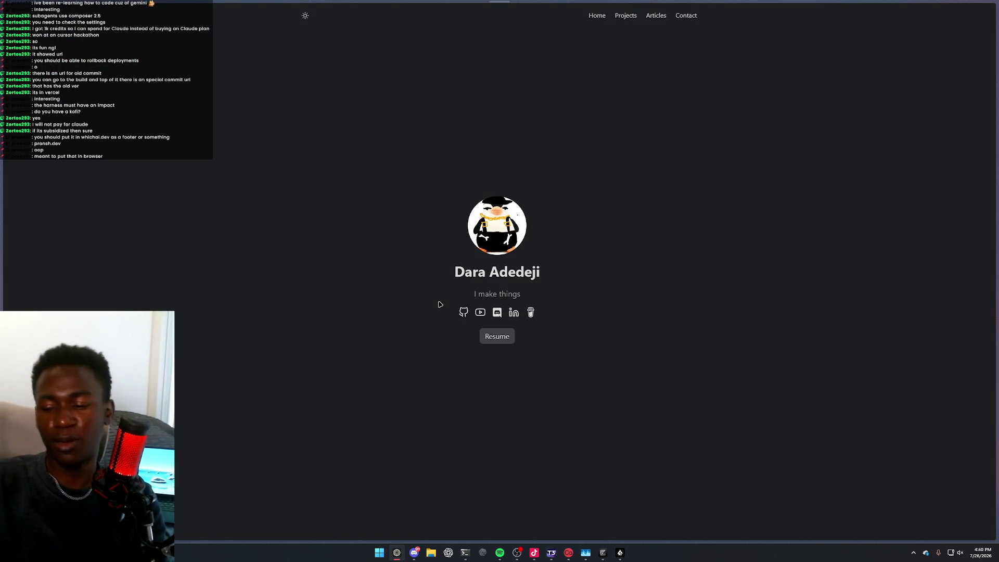
View the Projects list and the Icarus Valorant Strategy project page, then return to Projects
left_click(626, 16)
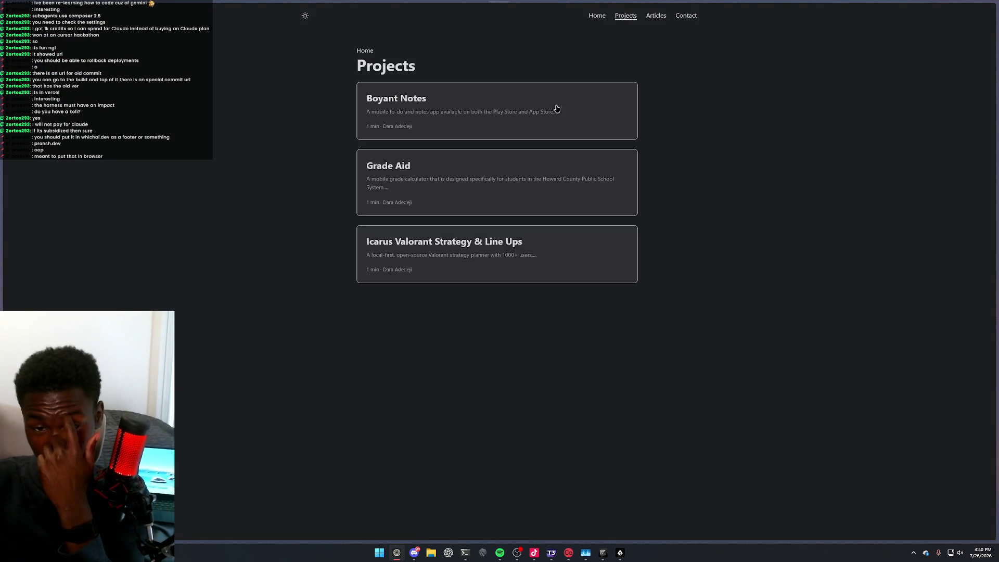
scroll(513, 166, "down", 5)
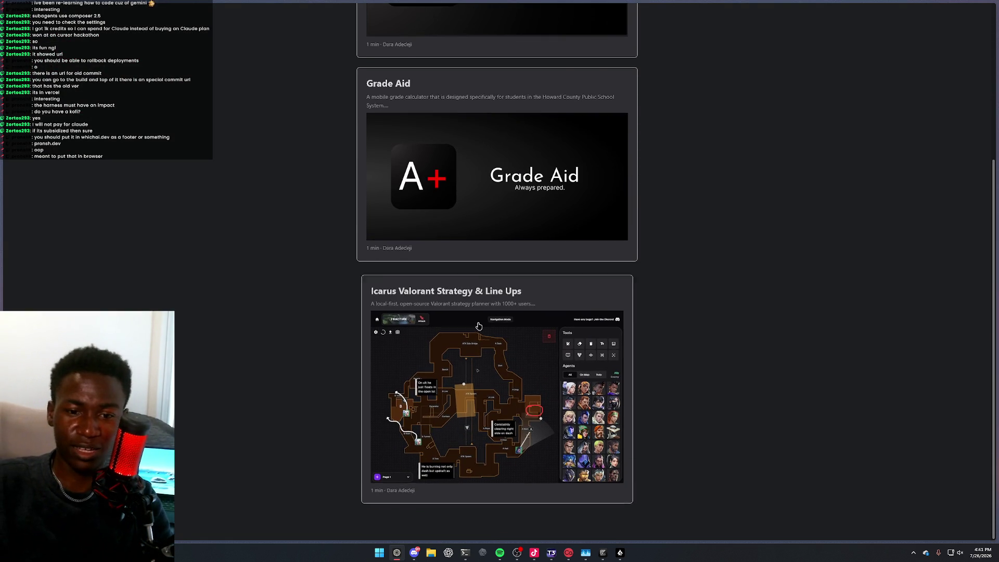
left_click(479, 323)
key("alt+Left")
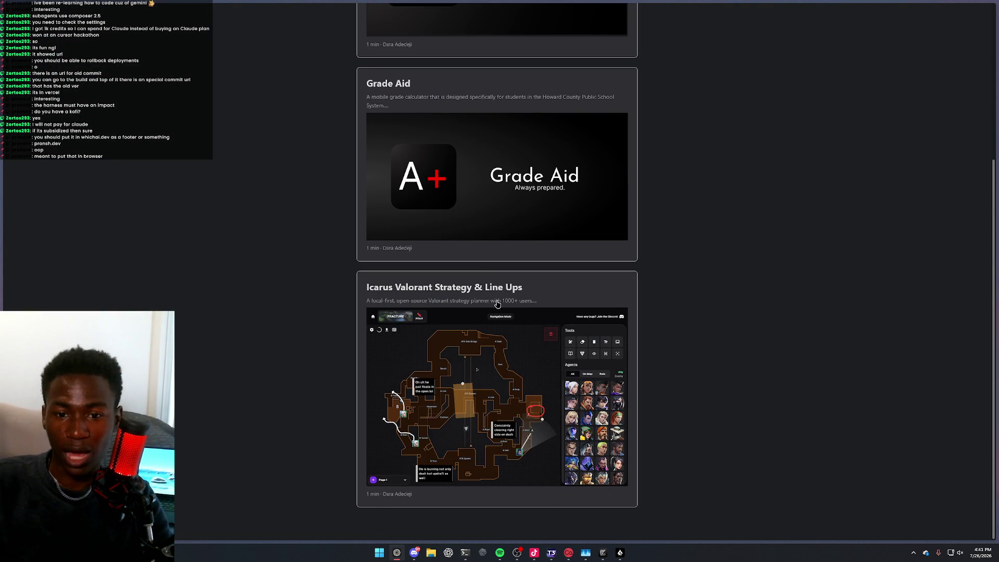
left_click(495, 307)
scroll(471, 280, "down", 5)
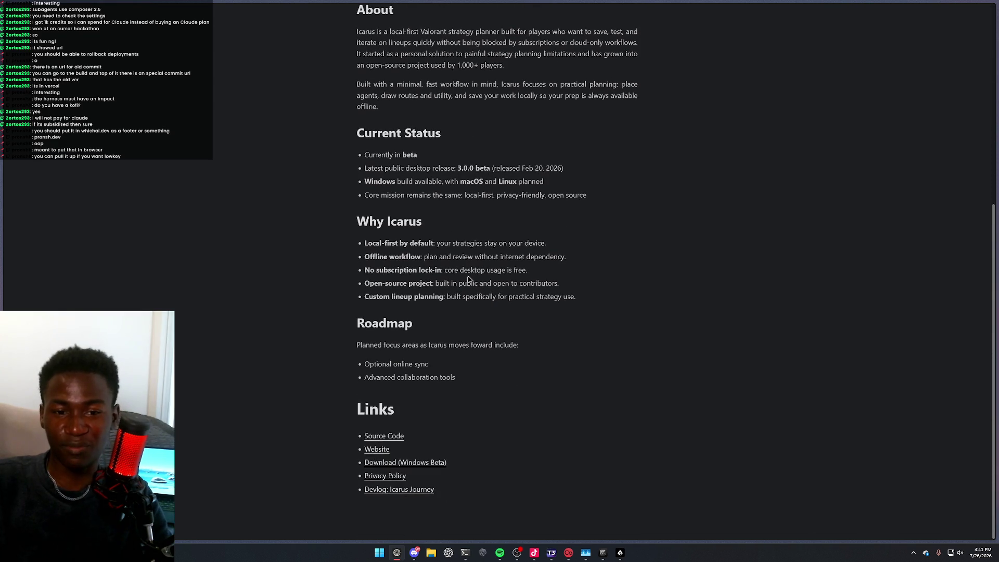
scroll(466, 275, "up", 3)
key("alt+Left")
Look over the Articles page, then go back to the Projects page
scroll(520, 264, "up", 1)
scroll(469, 257, "down", 1)
scroll(633, 209, "up", 4)
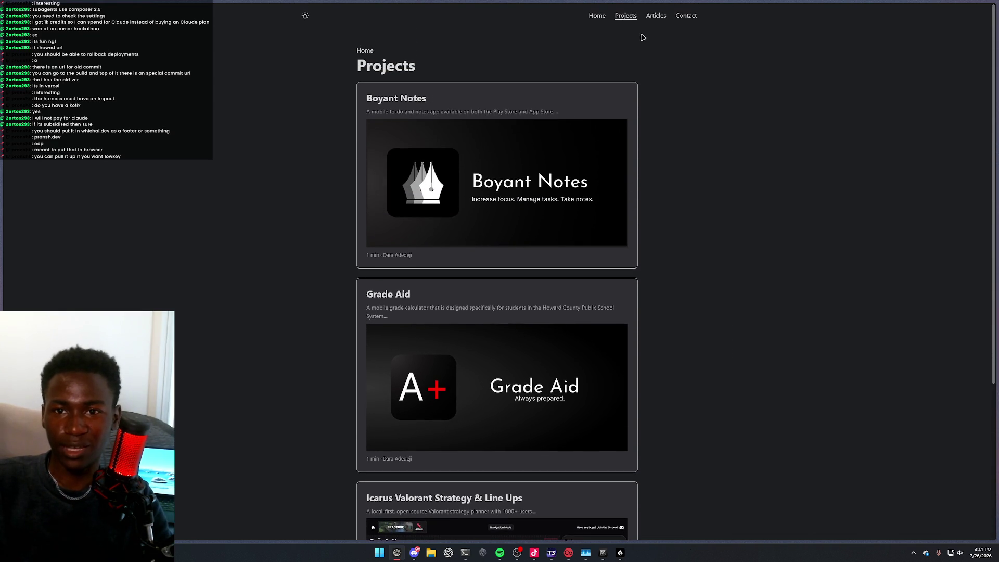
left_click(655, 17)
scroll(575, 183, "down", 10)
scroll(575, 178, "up", 5)
scroll(575, 178, "up", 5)
key("alt+Left")
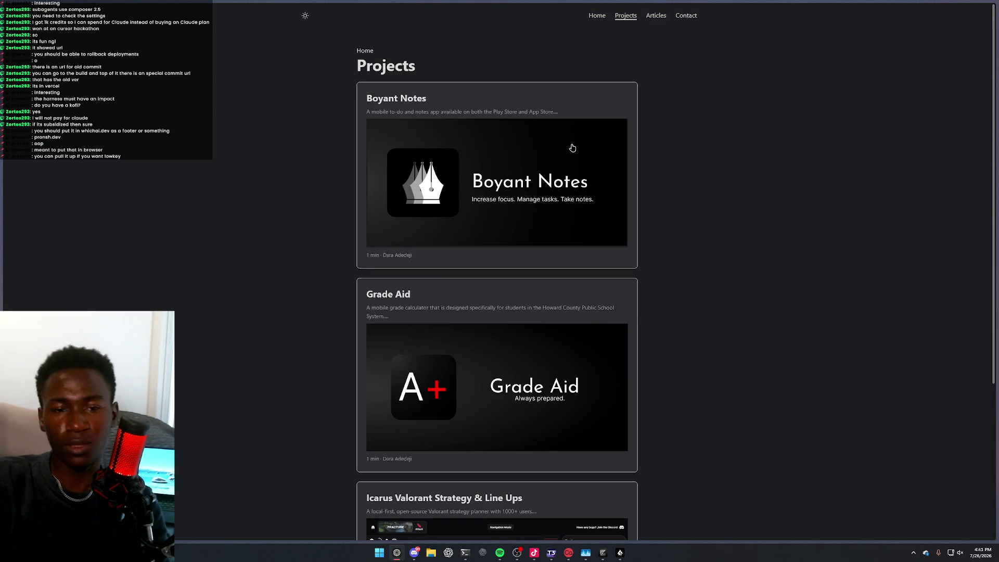
key("ctrl+l")
Load the pronsh.dev portfolio site
type("pronsh.dev")
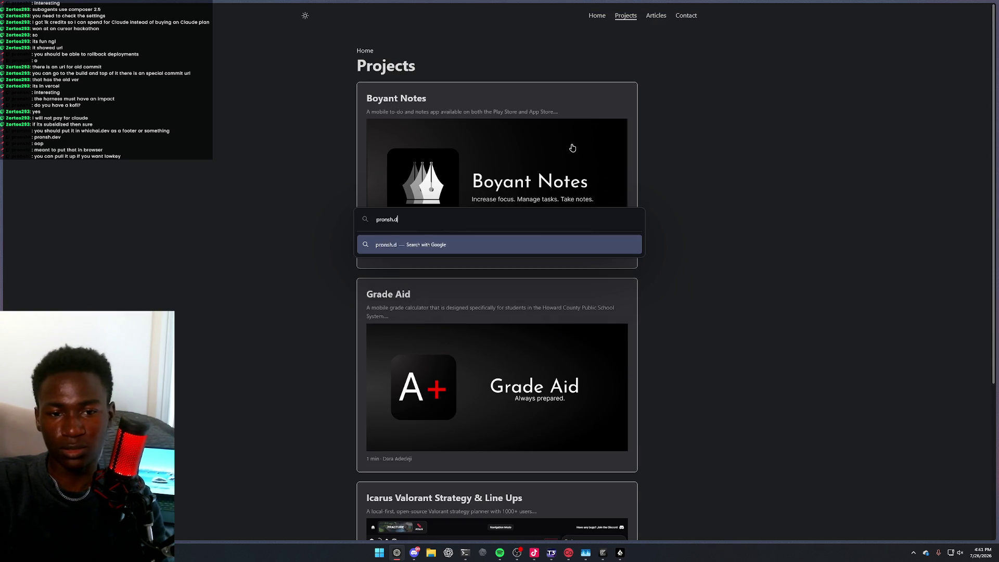
key("Return")
key("alt+Left")
key("ctrl+l")
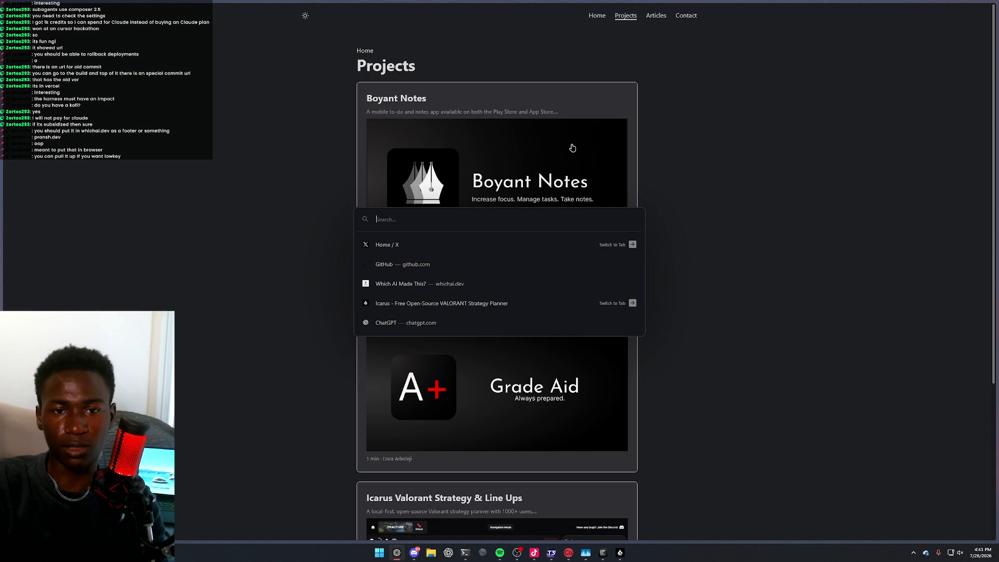
type("pronsh")
type(".dev")
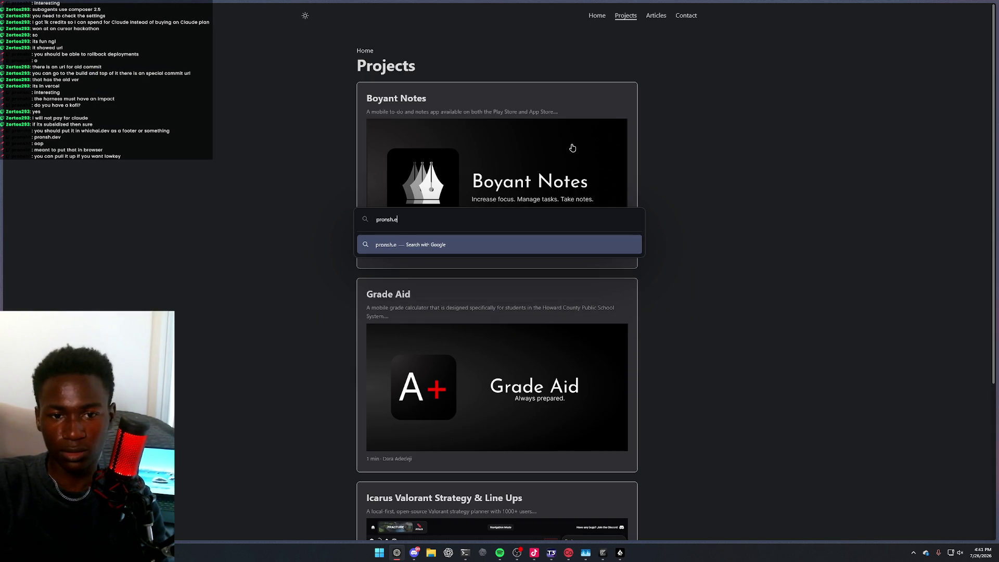
key("Return")
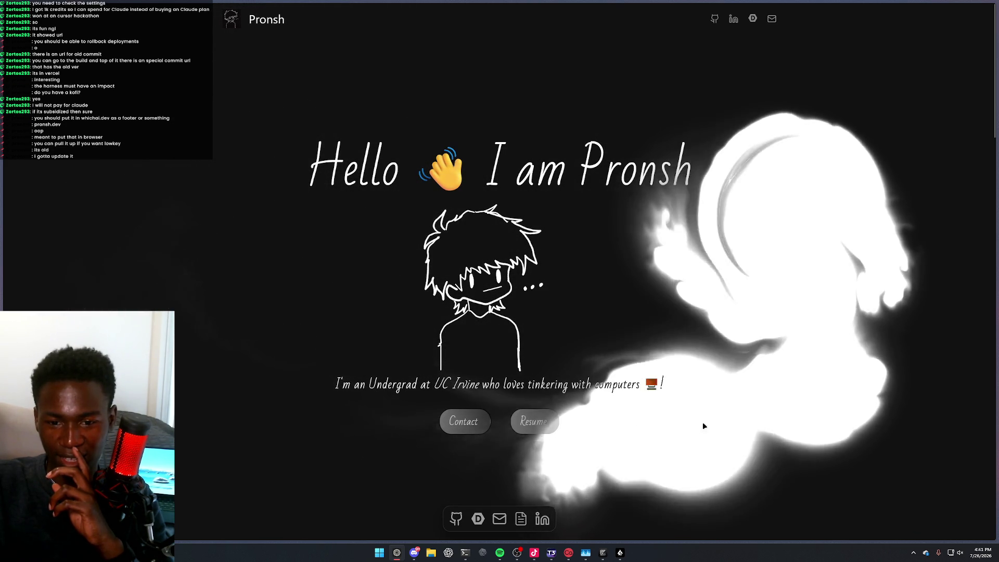
Scroll down through the Work, in motion carousel to the hackathon project list
scroll(676, 422, "down", 8)
scroll(617, 416, "down", 5)
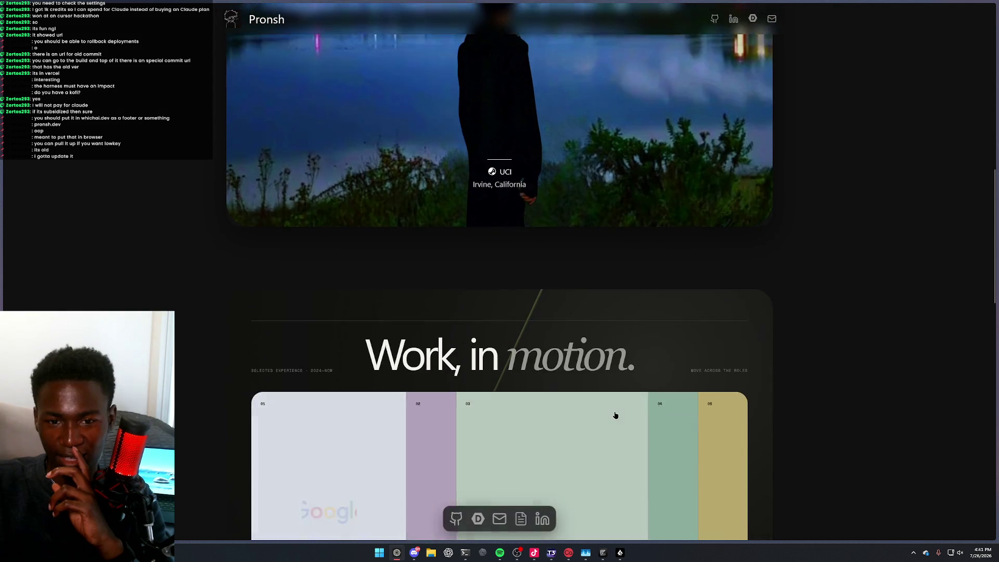
scroll(651, 412, "down", 3)
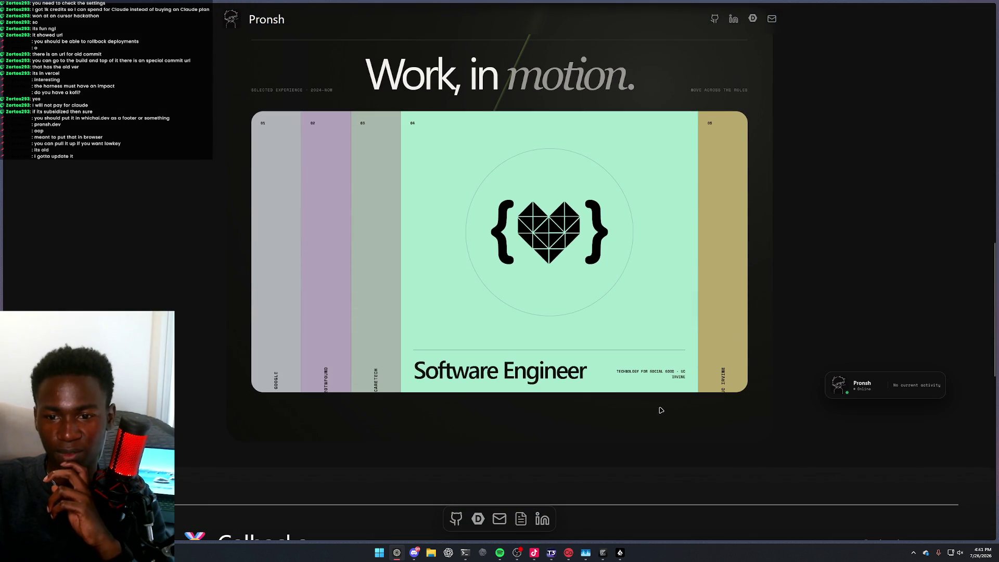
scroll(669, 399, "down", 7)
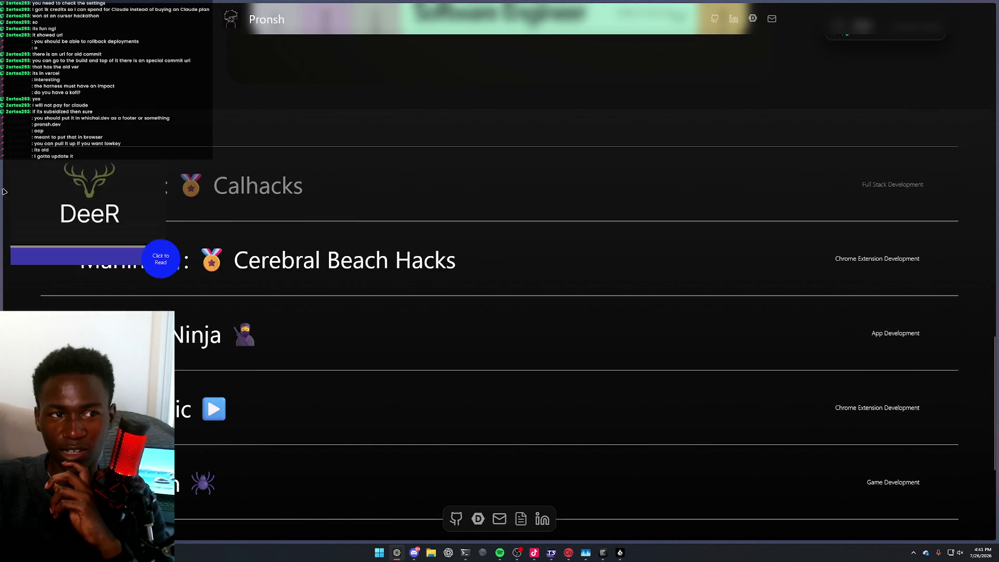
mouse_move(93, 47)
scroll(312, 313, "down", 5)
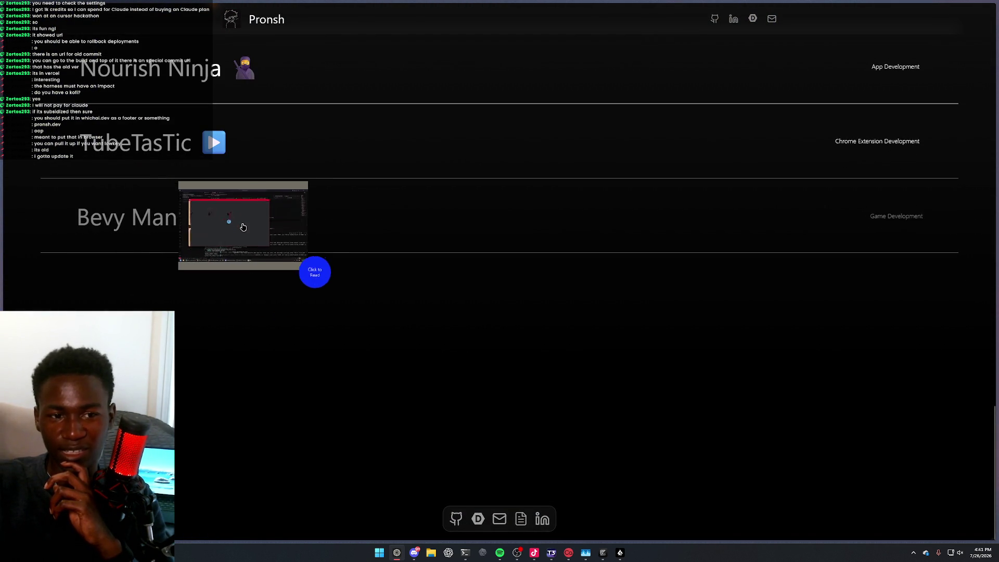
Scroll back up to the 'Hello I am Pronsh' hero section
scroll(213, 289, "up", 2)
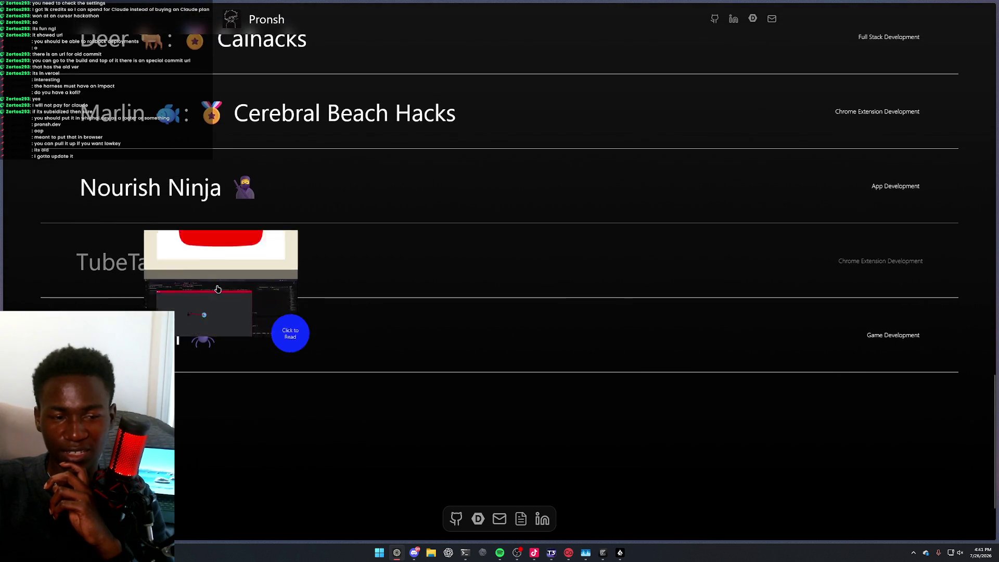
scroll(218, 281, "down", 2)
scroll(362, 385, "up", 7)
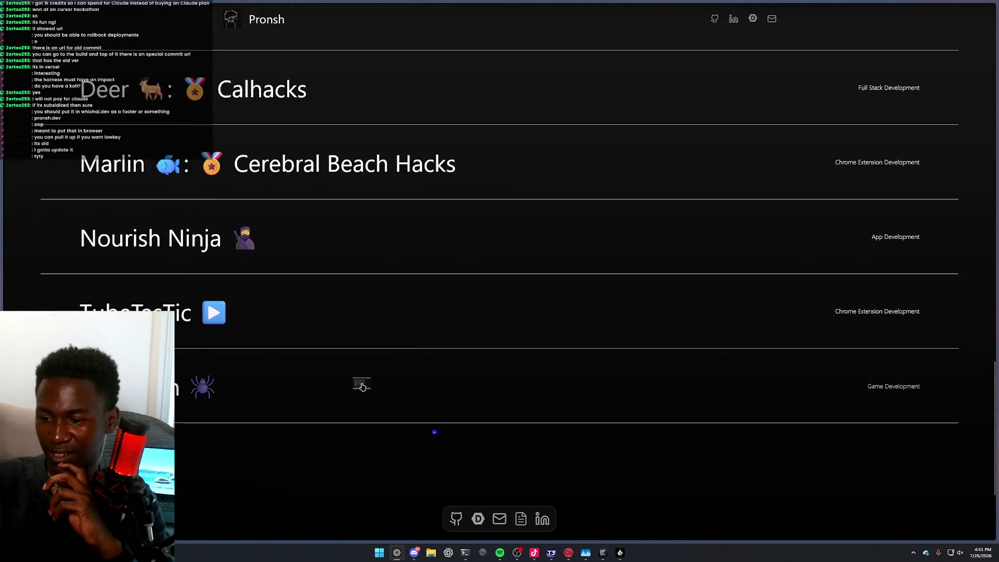
scroll(367, 391, "up", 3)
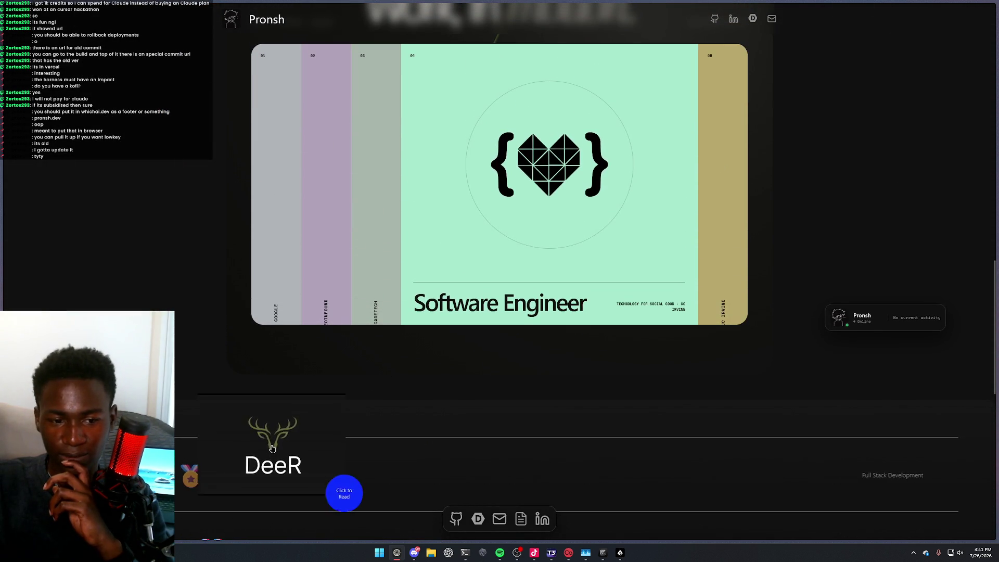
scroll(365, 417, "up", 4)
scroll(365, 424, "up", 15)
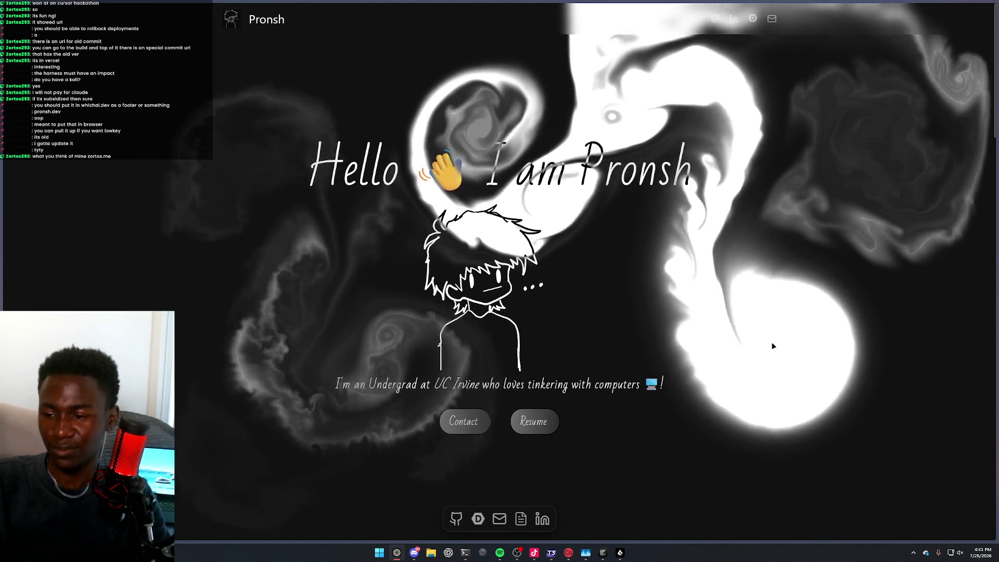
scroll(771, 339, "down", 3)
scroll(760, 301, "up", 3)
key("ctrl+t")
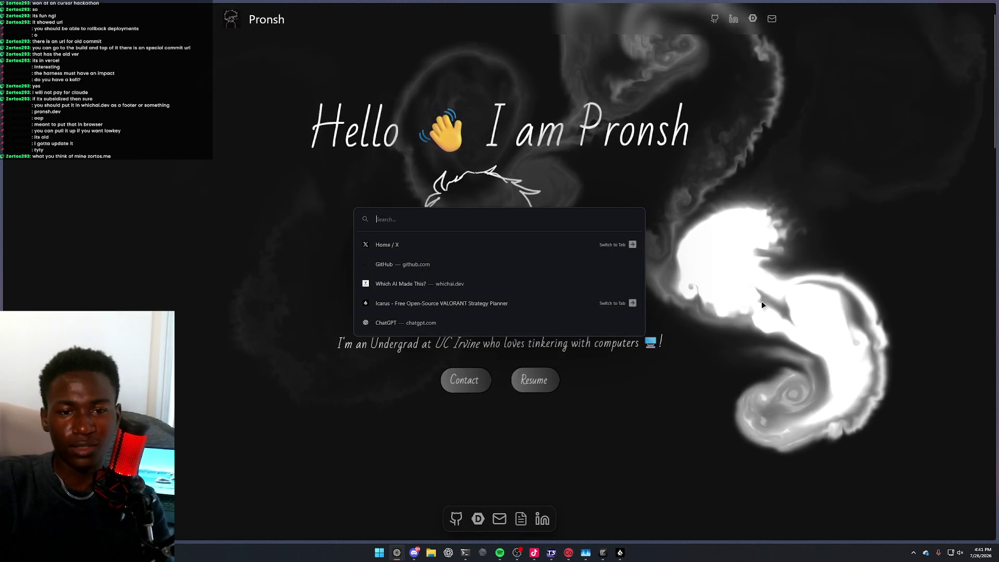
Load zortos.me and highlight the OpenNOW description and timeline entries on its home page
type("zortos.me")
key("Return")
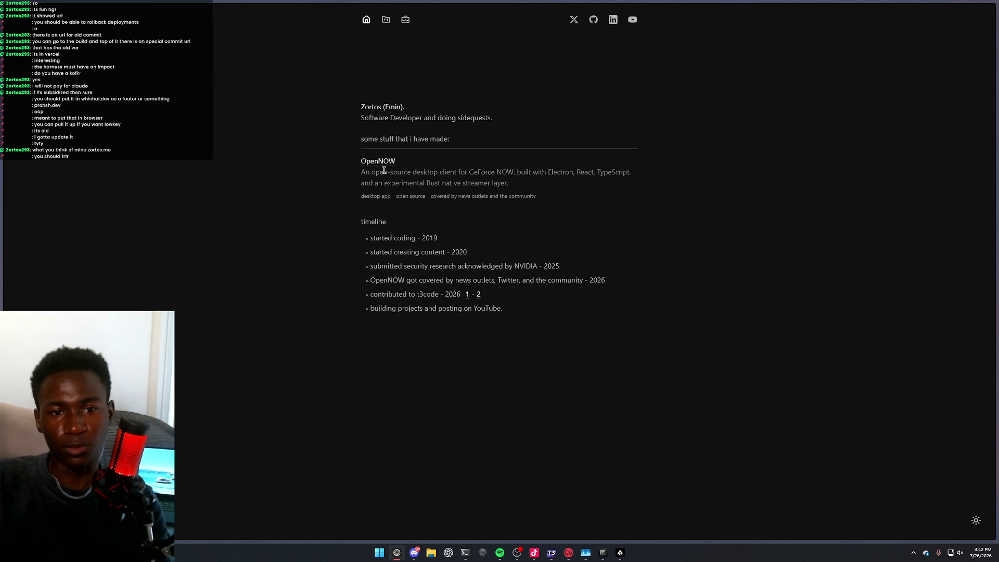
triple_click(394, 175)
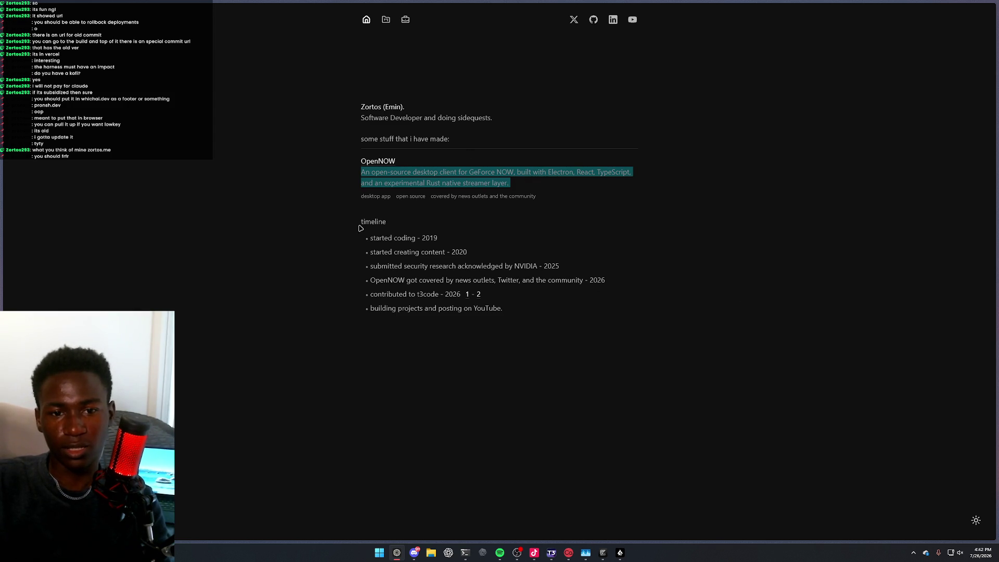
left_click_drag(360, 230, 473, 293)
left_click(398, 253)
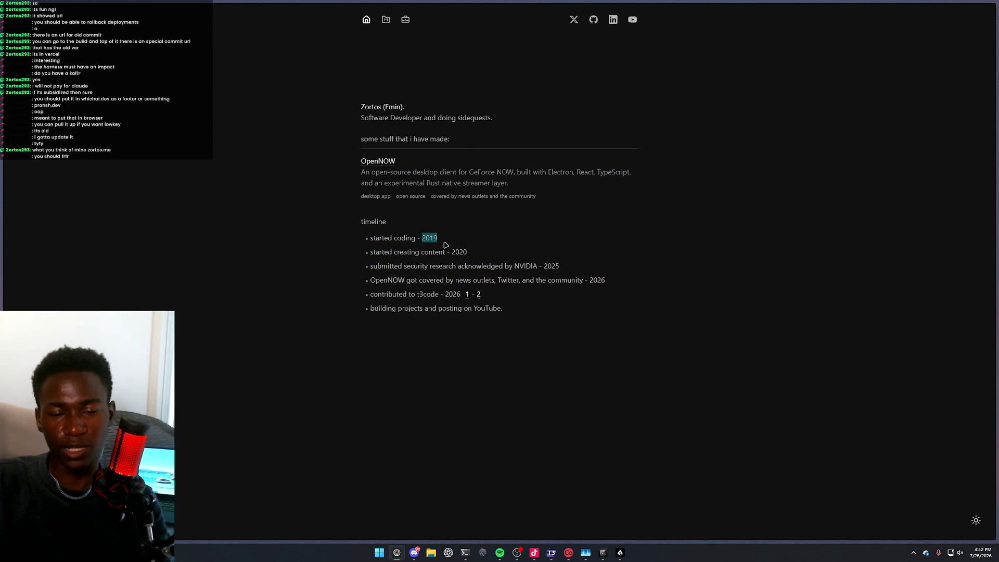
left_click_drag(380, 252, 486, 267)
mouse_move(375, 270)
left_mouse_down()
mouse_move(498, 342)
mouse_move(350, 307)
left_mouse_up()
left_click(493, 312)
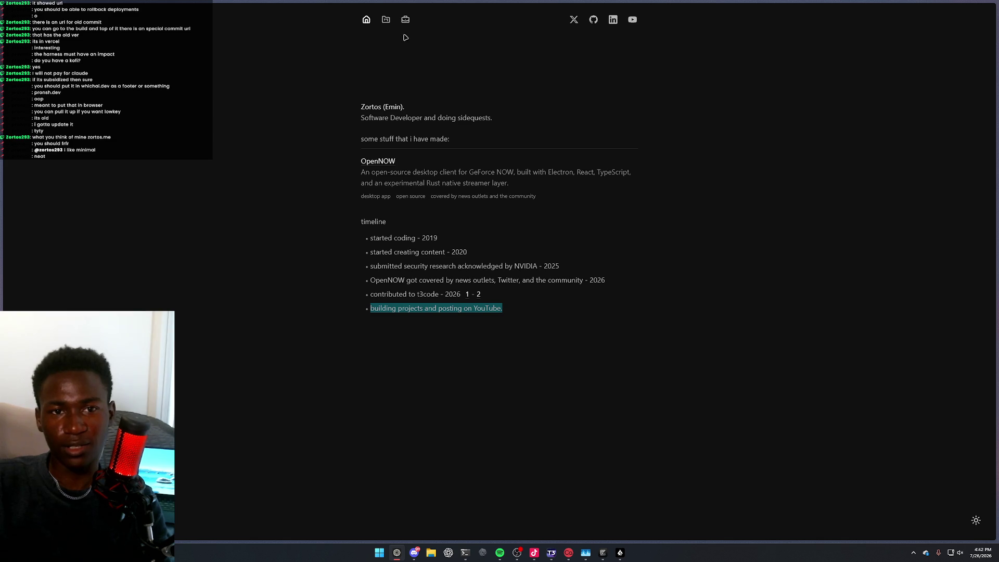
On the projects page, open the OpenNOW GitHub repository and come back
left_click(386, 21)
mouse_move(366, 139)
left_mouse_down()
mouse_move(431, 191)
mouse_move(513, 165)
mouse_move(416, 146)
left_mouse_up()
left_click(407, 157)
left_click(421, 201)
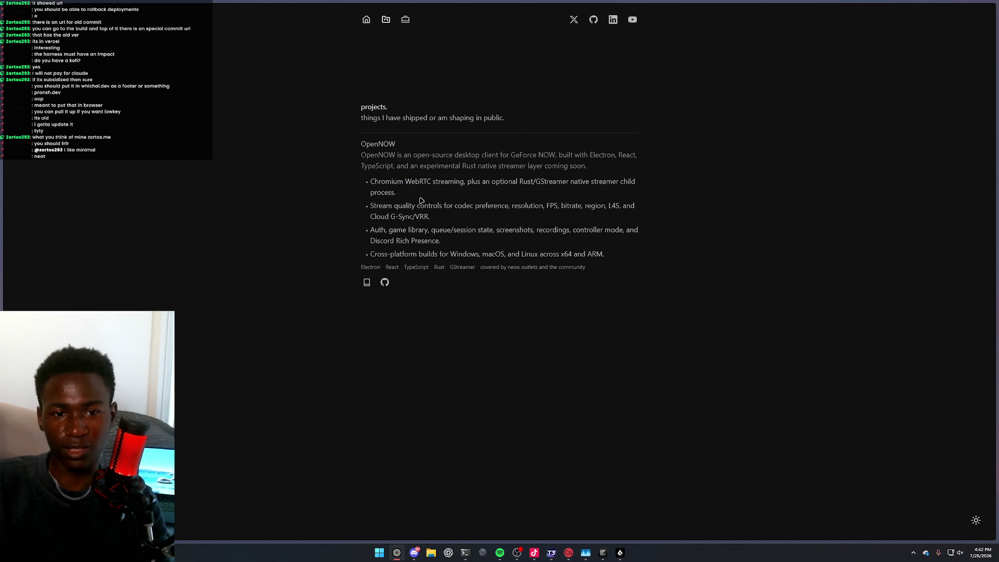
left_click(385, 282)
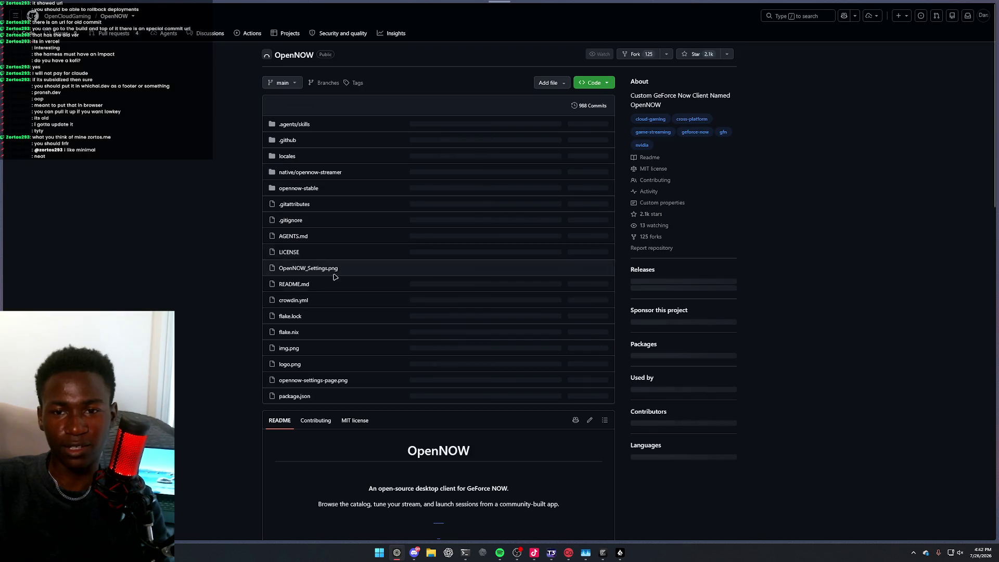
right_click(505, 268)
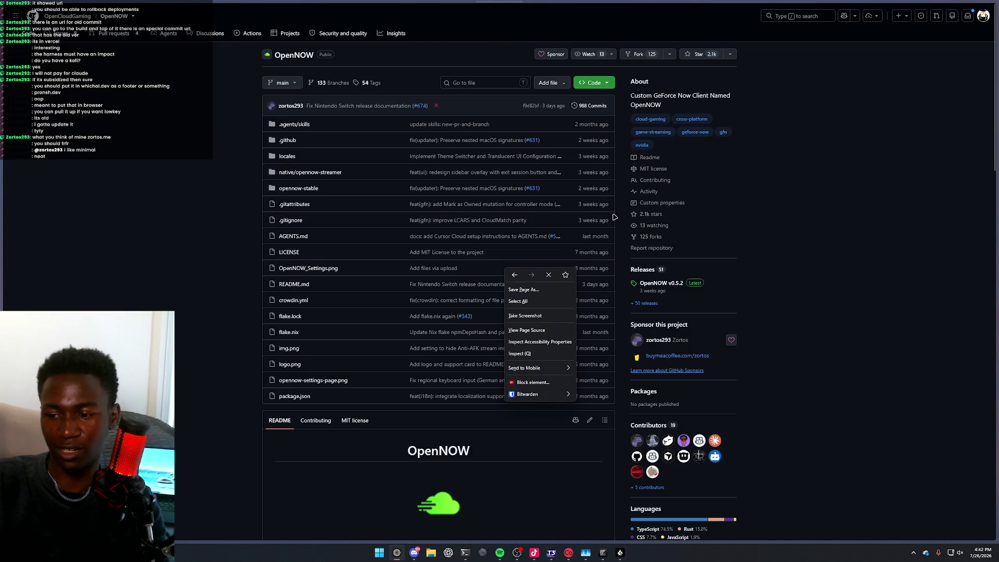
key("alt+Left")
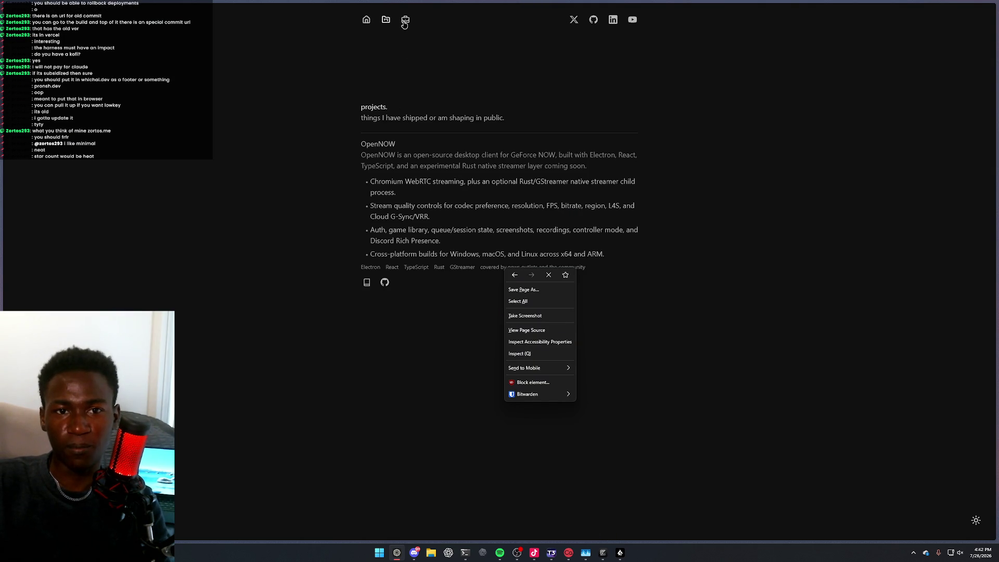
Check the work page, return to the home timeline, and start entering the 404khai site address
left_click(403, 23)
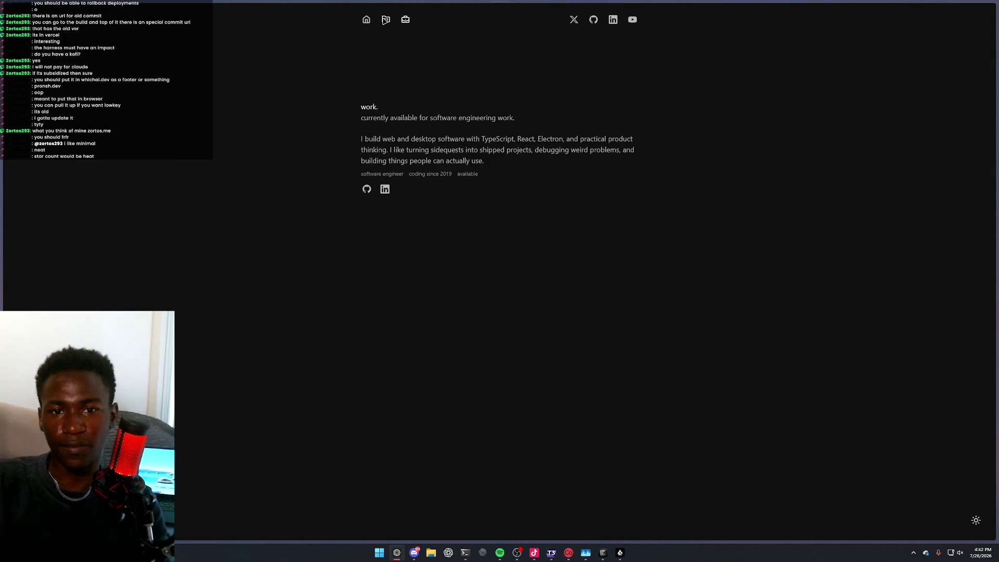
left_click(386, 21)
left_click(366, 20)
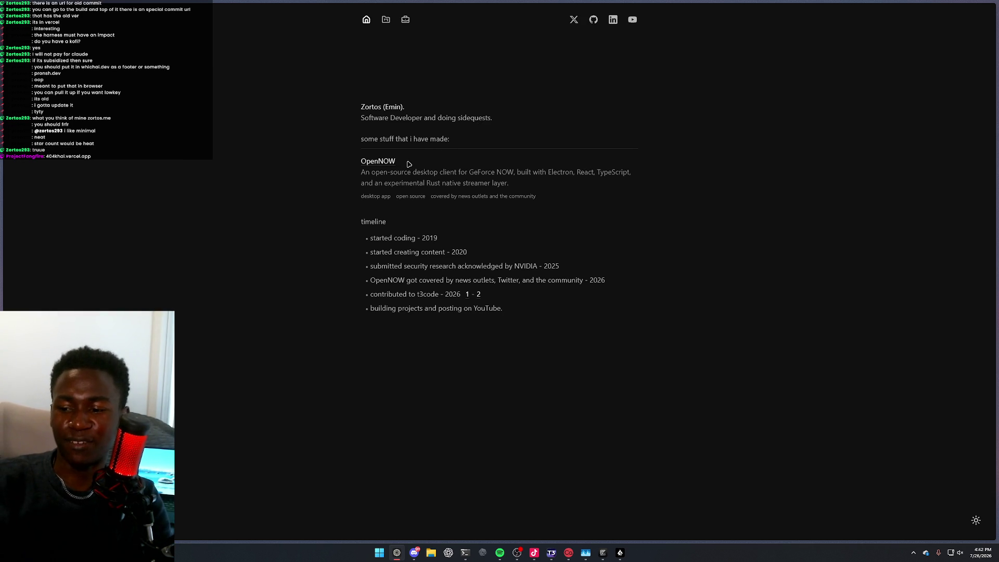
key("ctrl+t")
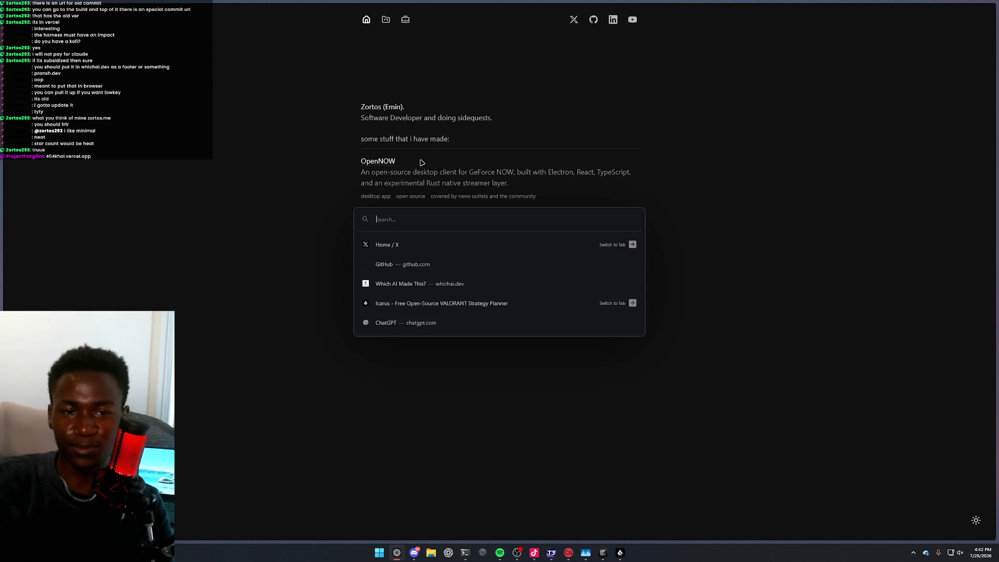
type("404ka")
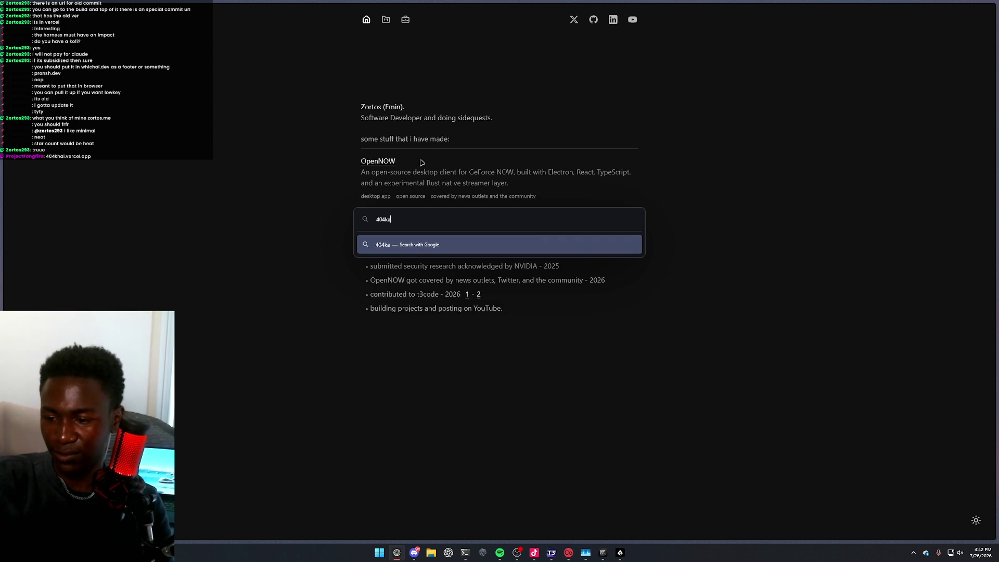
type("hai")
type("ercel.app")
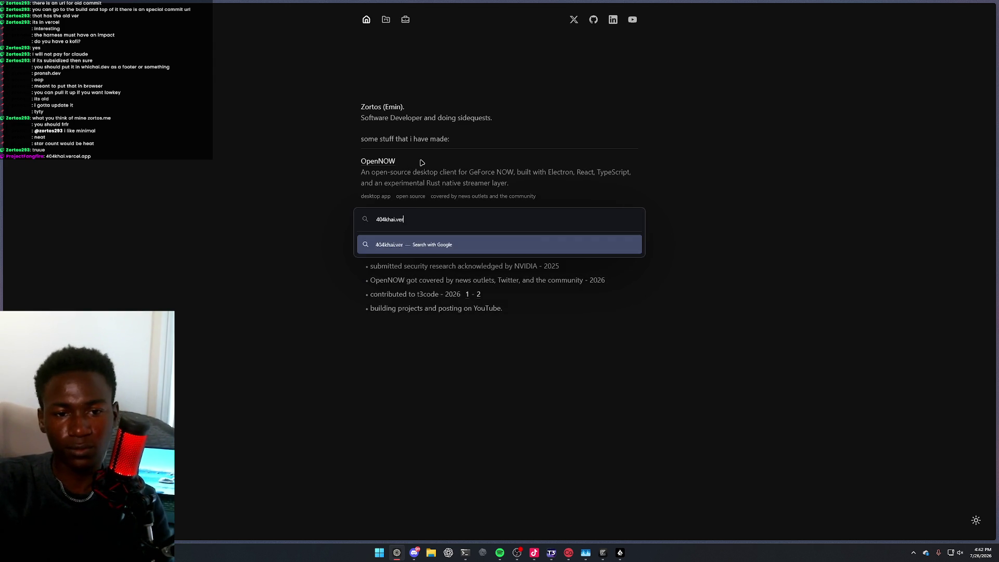
Load 404khai.vercel.app and scroll through its intro, social links and Featured Projects like FarmIntel
key("Return")
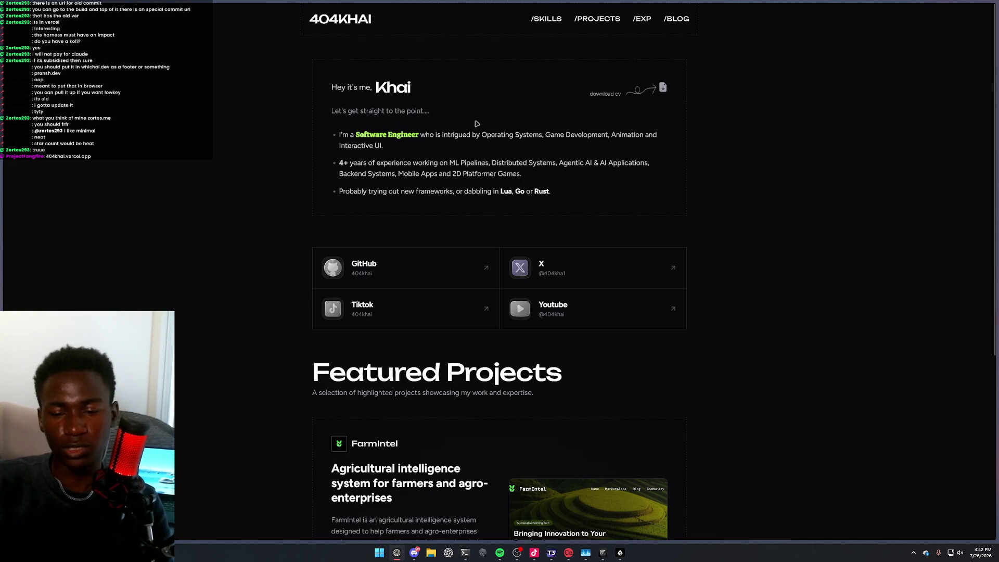
scroll(477, 124, "down", 2)
scroll(423, 151, "up", 2)
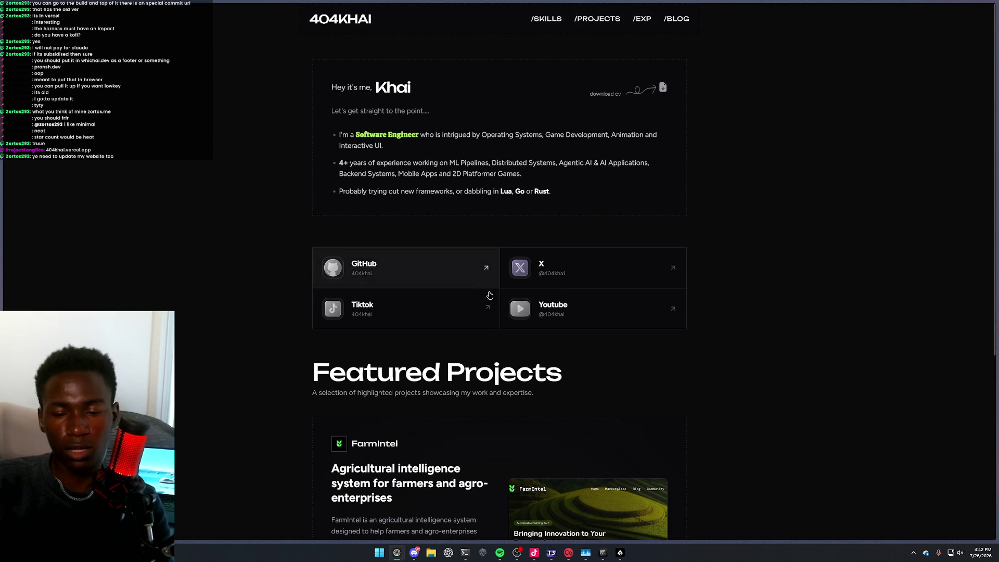
scroll(484, 290, "down", 2)
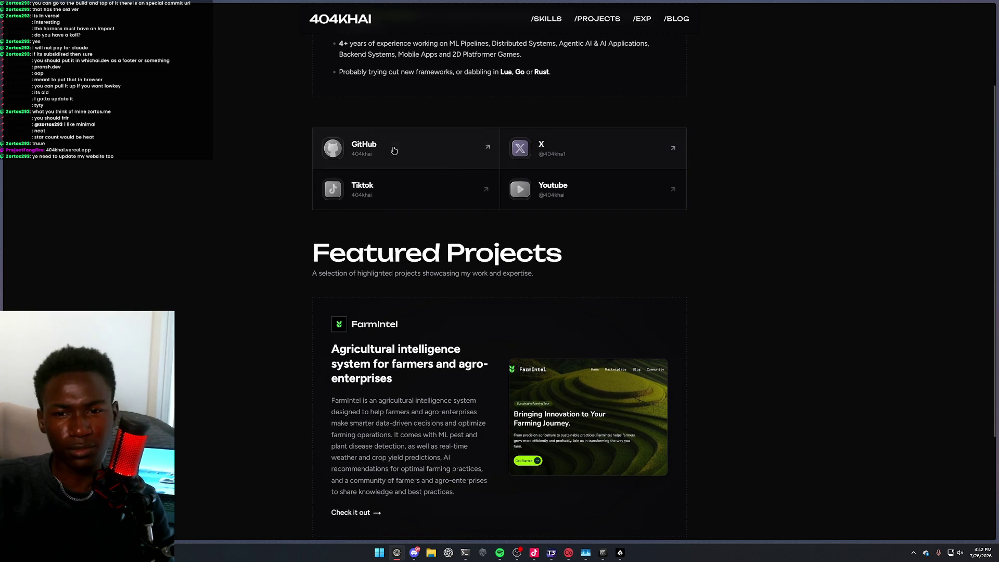
scroll(410, 238, "down", 3)
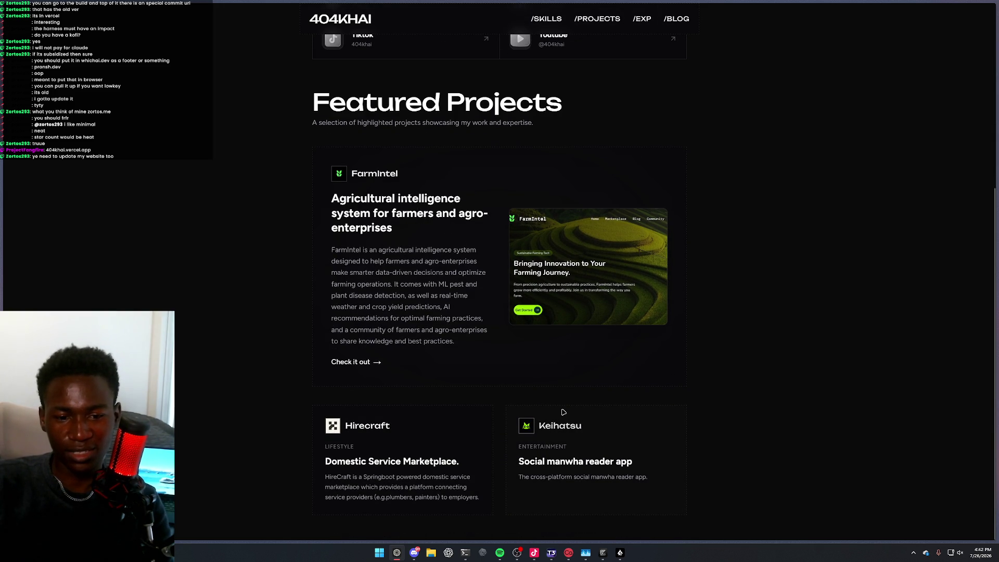
scroll(566, 411, "up", 5)
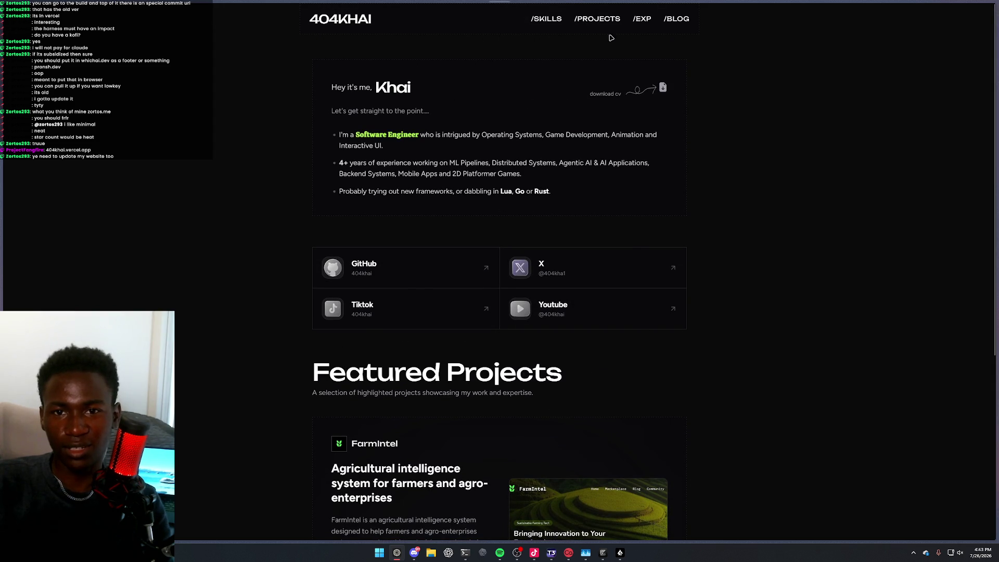
Browse the Projects and Experience pages to the Blog list, then enter search.pronsh.dev as the next address
left_click(600, 26)
scroll(597, 172, "down", 5)
scroll(634, 160, "up", 4)
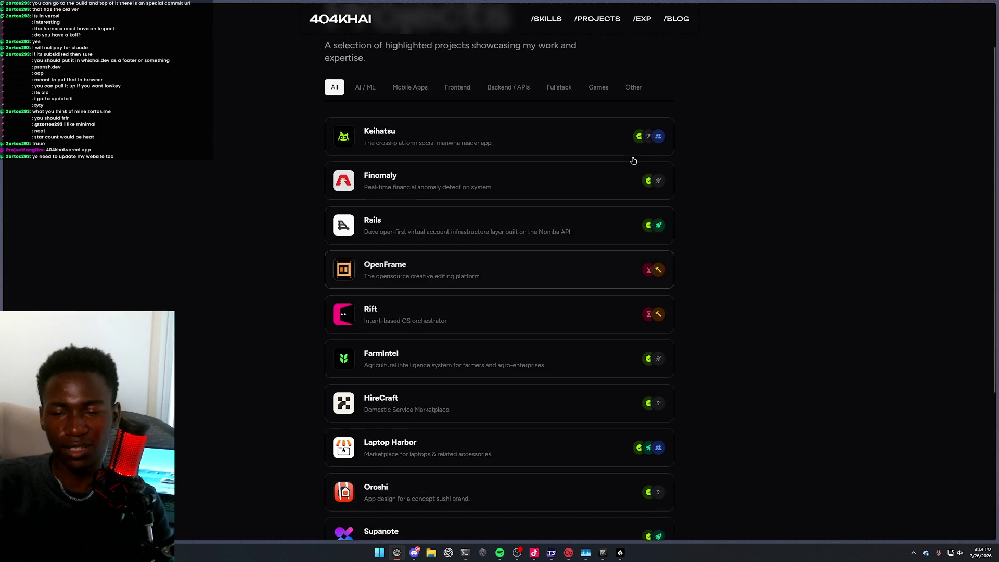
scroll(633, 160, "up", 2)
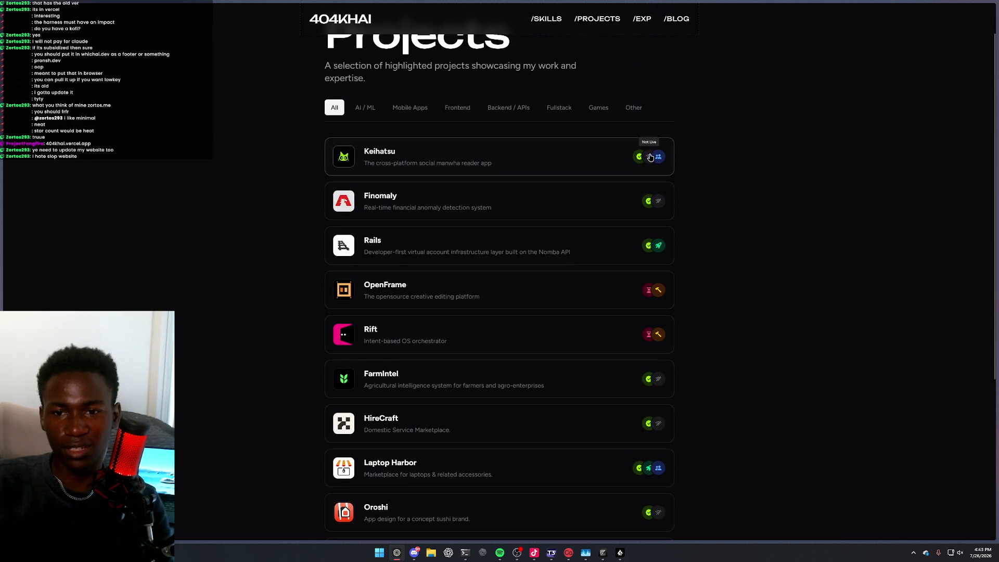
left_click(645, 21)
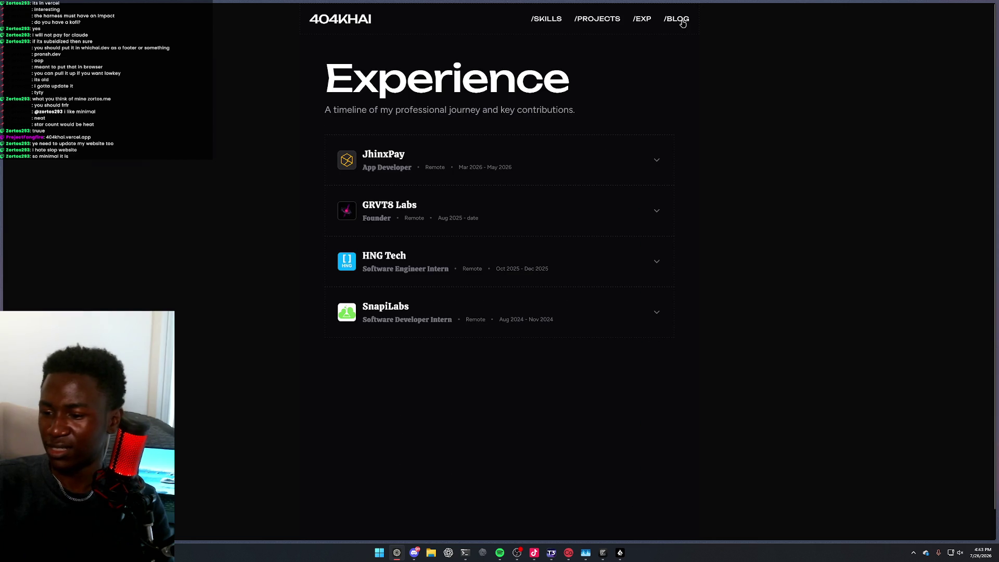
left_click(676, 23)
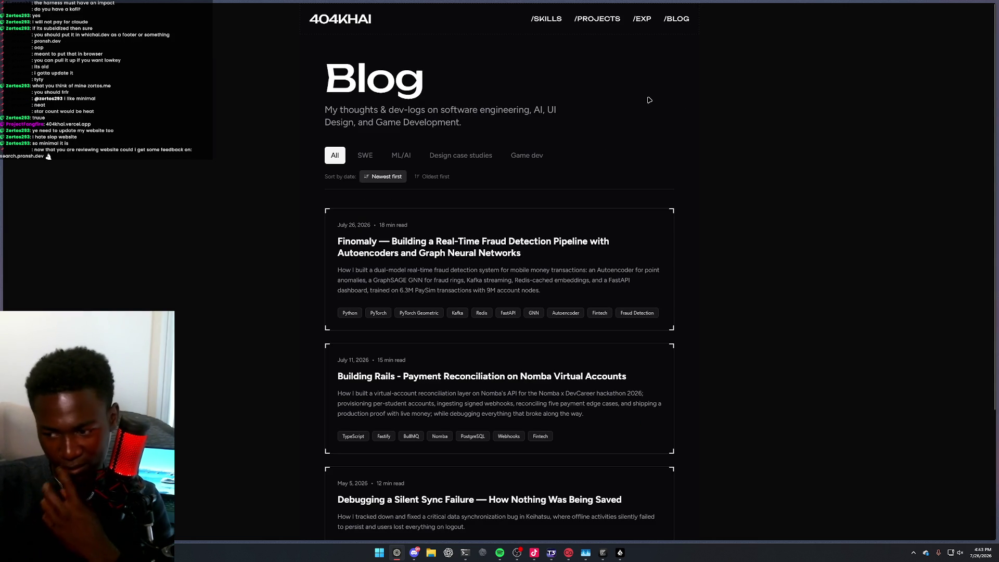
key("ctrl+l")
type("search.pronsh")
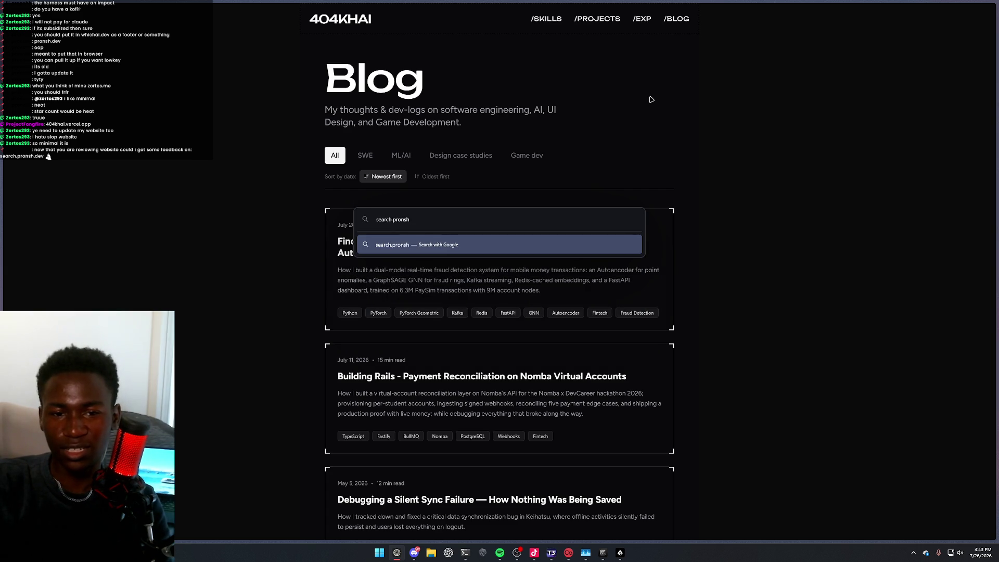
type(".dev")
Load search.pronsh.dev and search transcripts for the portfolio owner's first name, getting 30 videos, 42 moments
key("Return")
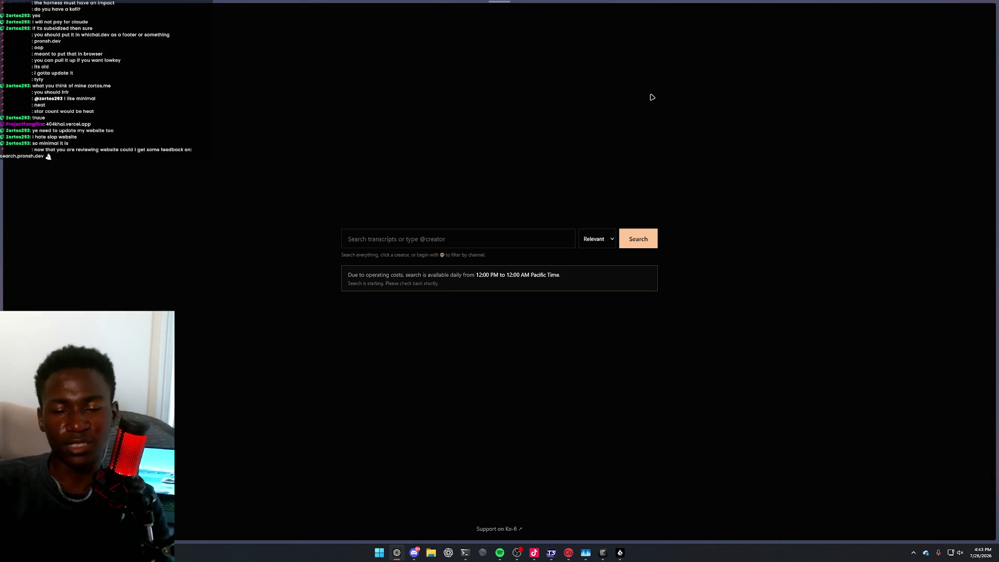
left_click(426, 241)
type("theo")
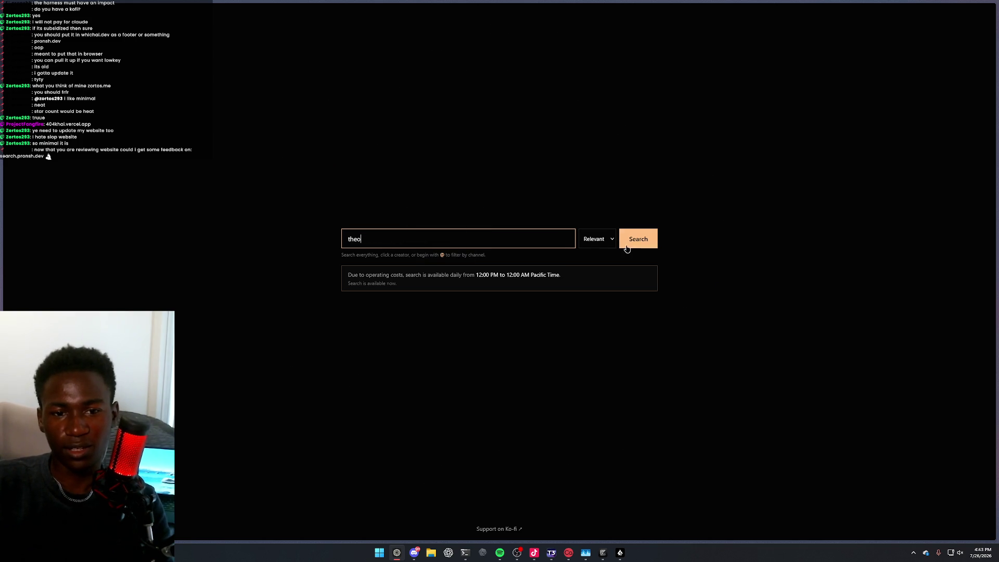
key("BackSpace")
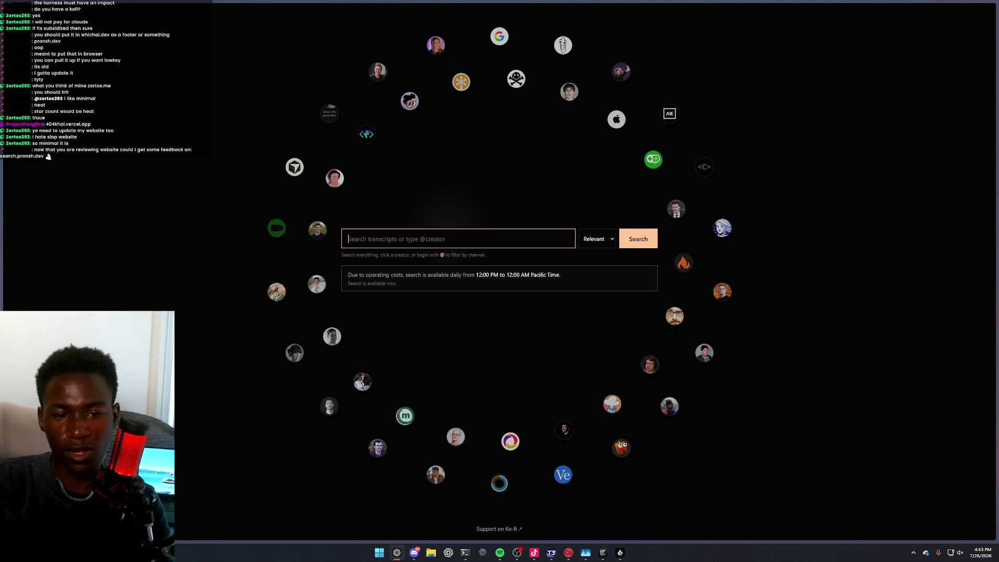
type("Da")
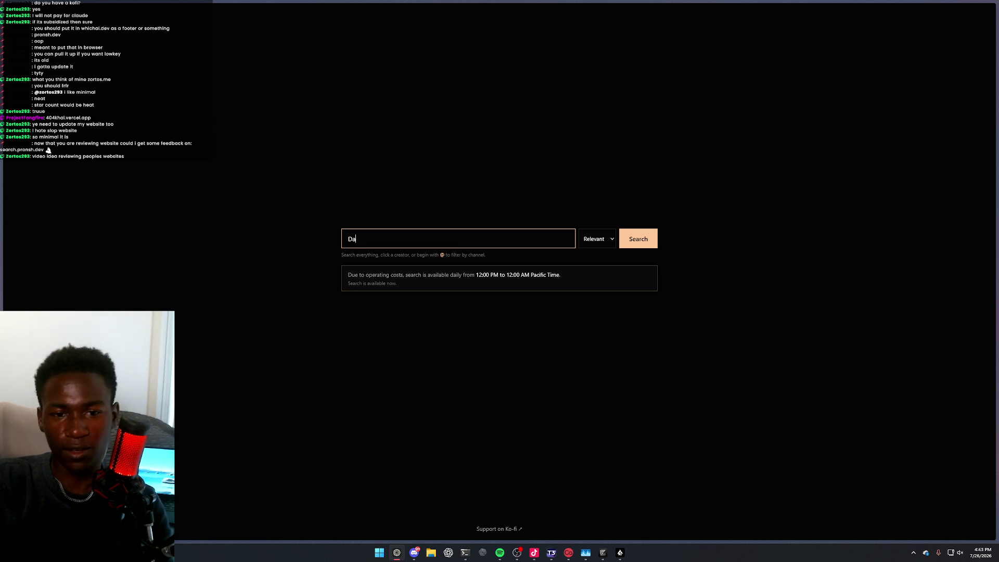
key("BackSpace")
key("BackSpace")
key("BackSpace")
type("Dara")
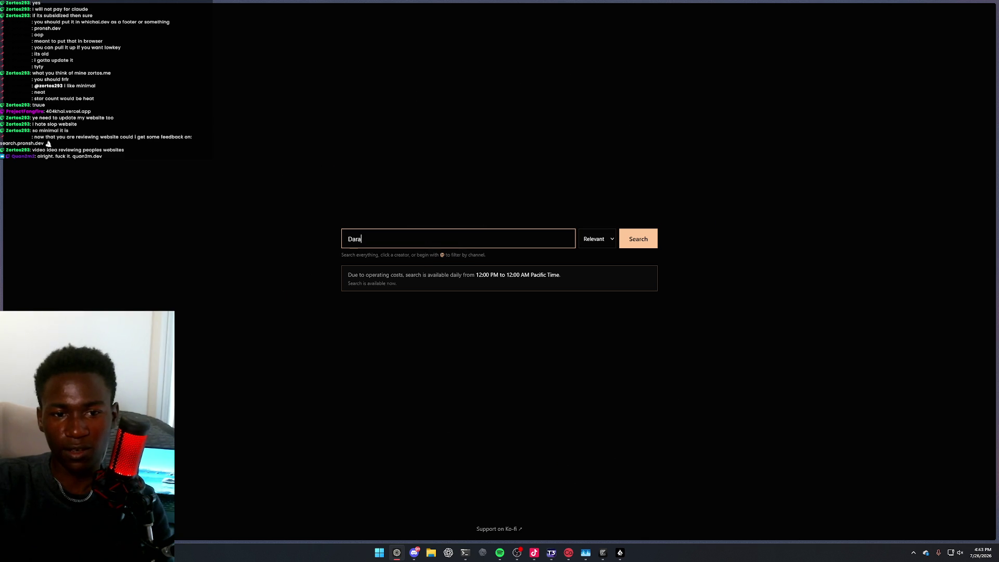
key("Return")
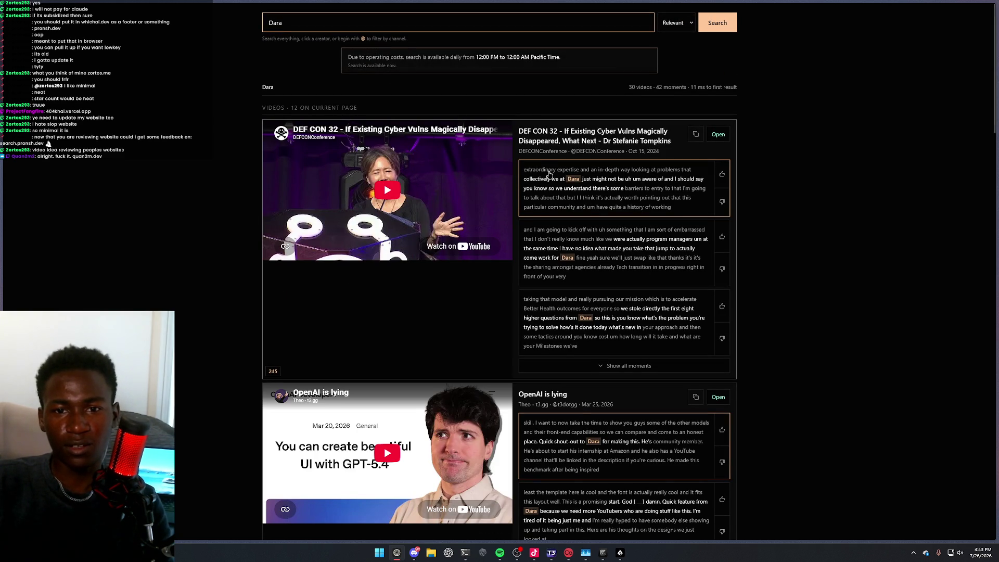
Scroll down through the videos whose transcripts mention Dara, then back up
scroll(574, 189, "down", 3)
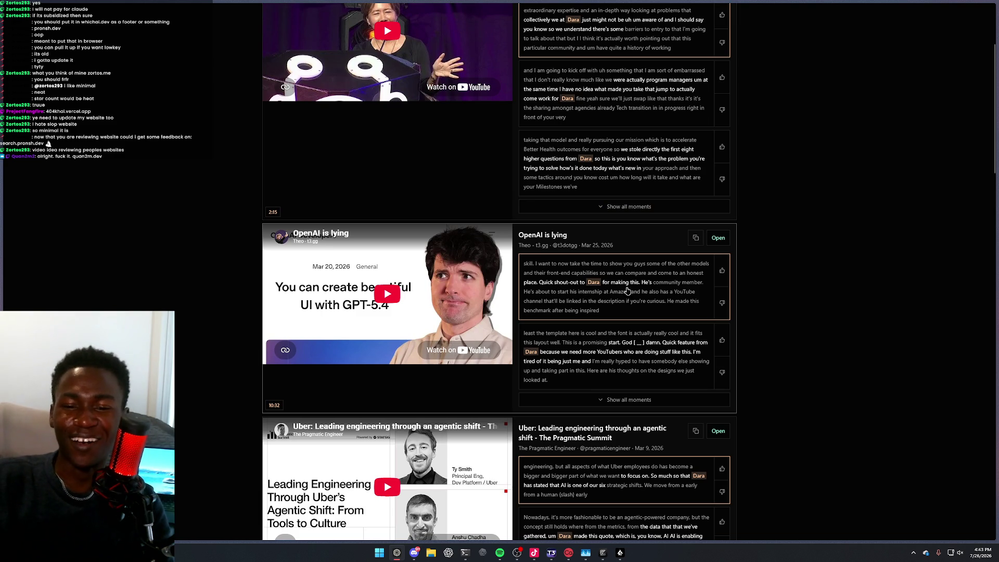
scroll(545, 347, "down", 2)
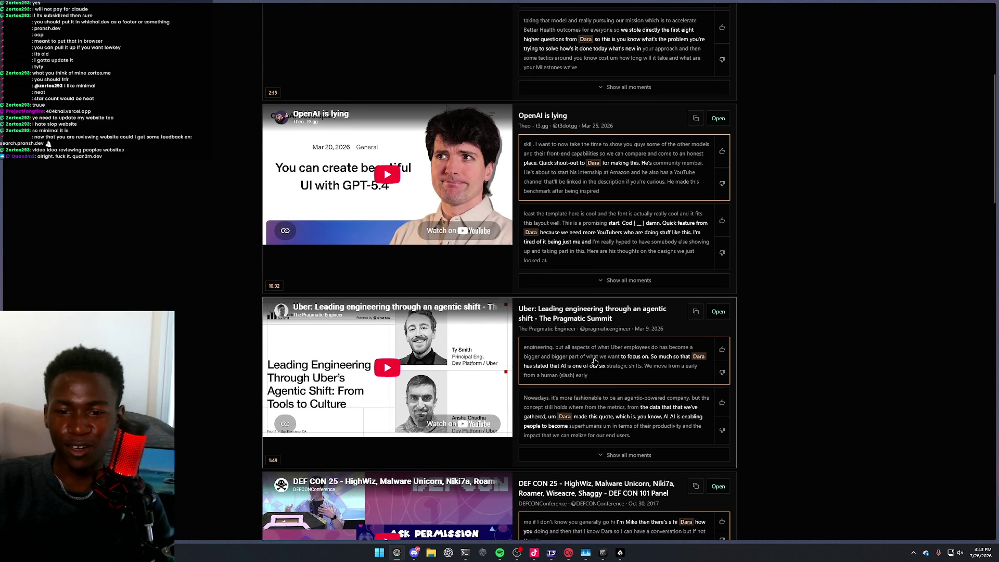
scroll(587, 372, "down", 2)
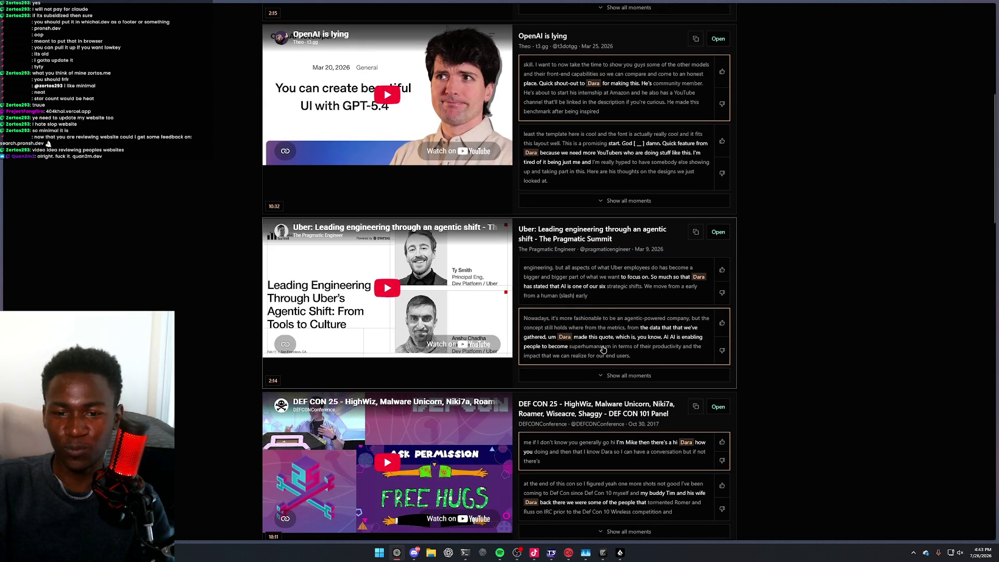
scroll(601, 354, "down", 3)
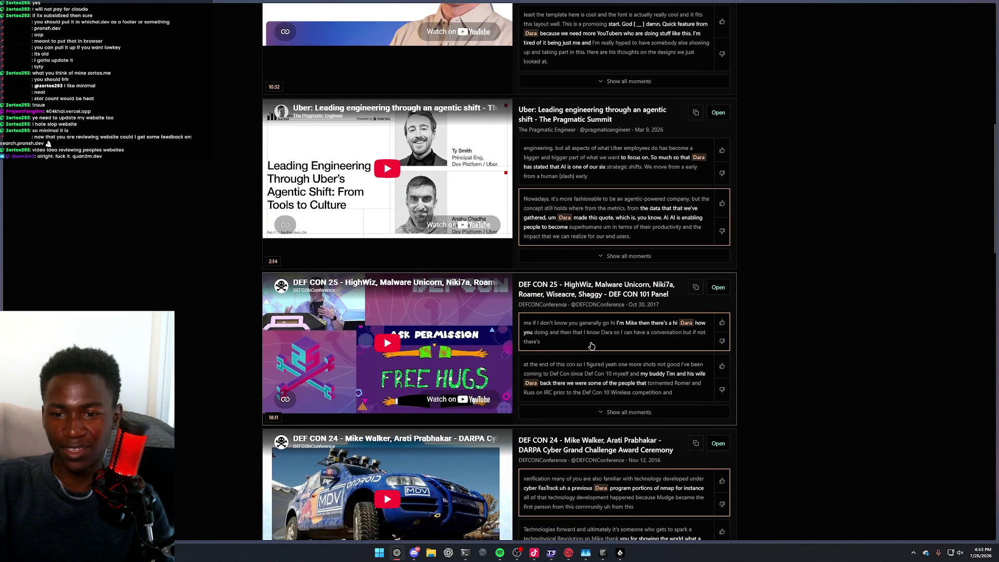
scroll(586, 349, "down", 6)
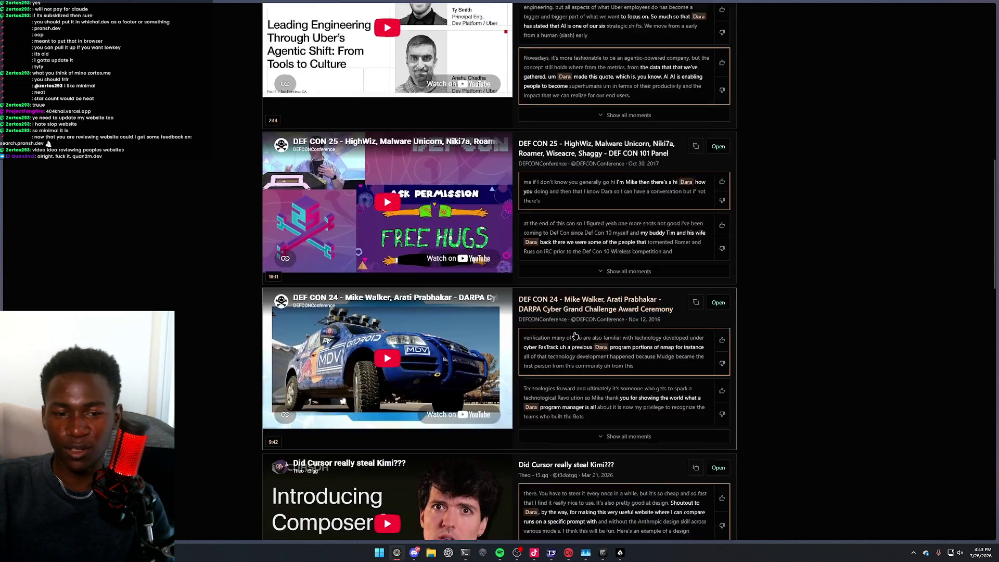
scroll(576, 336, "down", 3)
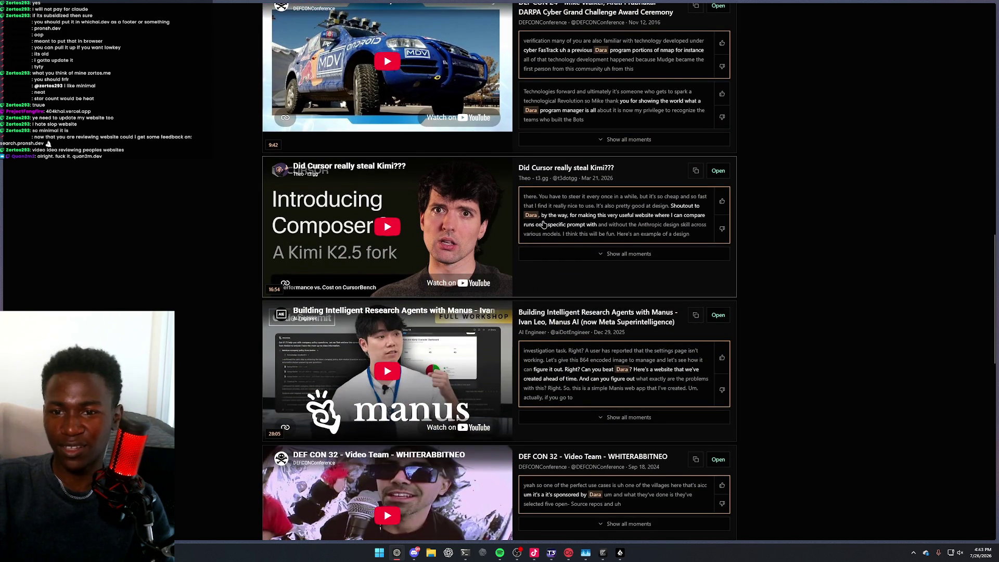
scroll(572, 236, "up", 15)
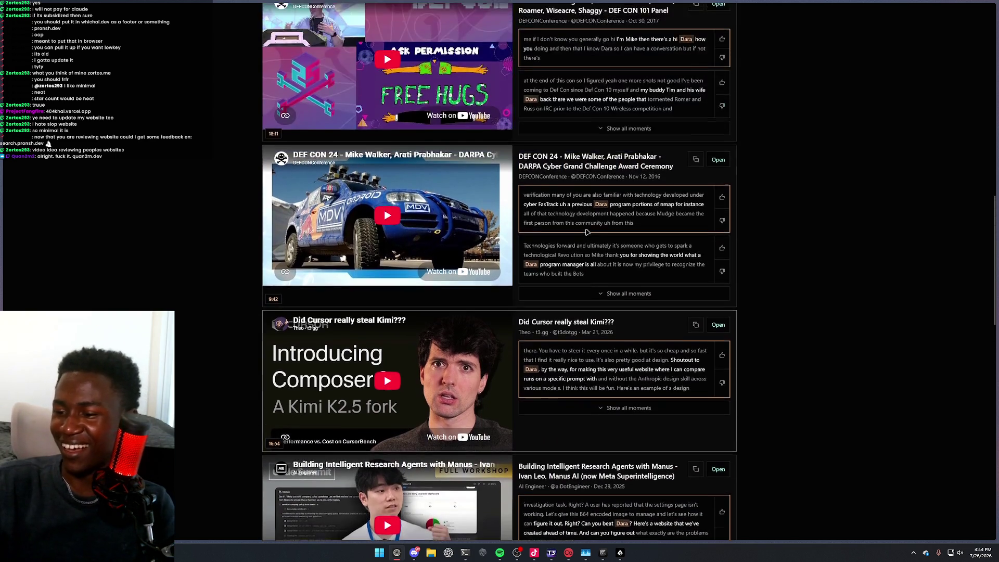
scroll(588, 238, "up", 2)
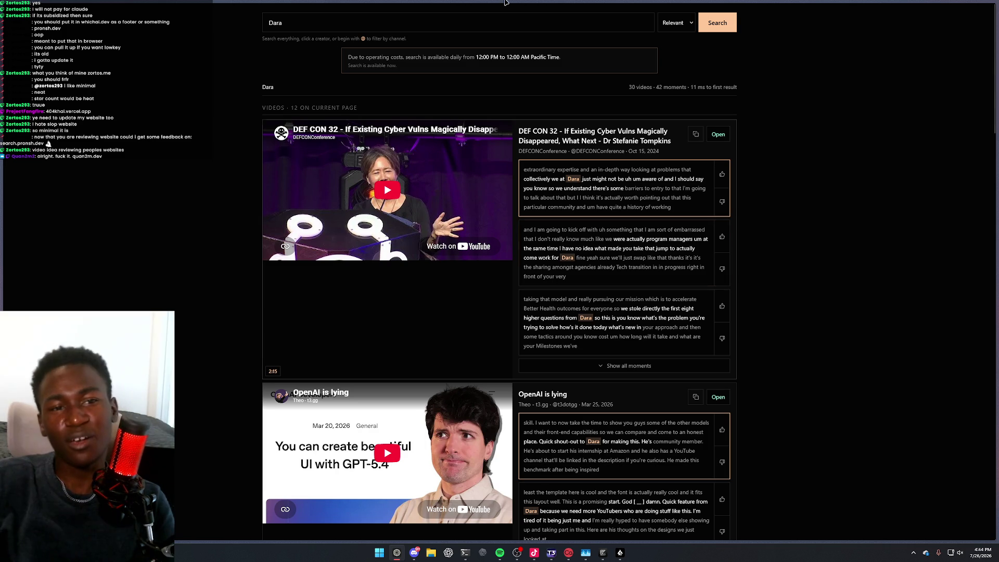
Delete the Dara query from the search box and enter quan2m.dev in a new tab
double_click(481, 19)
key("BackSpace")
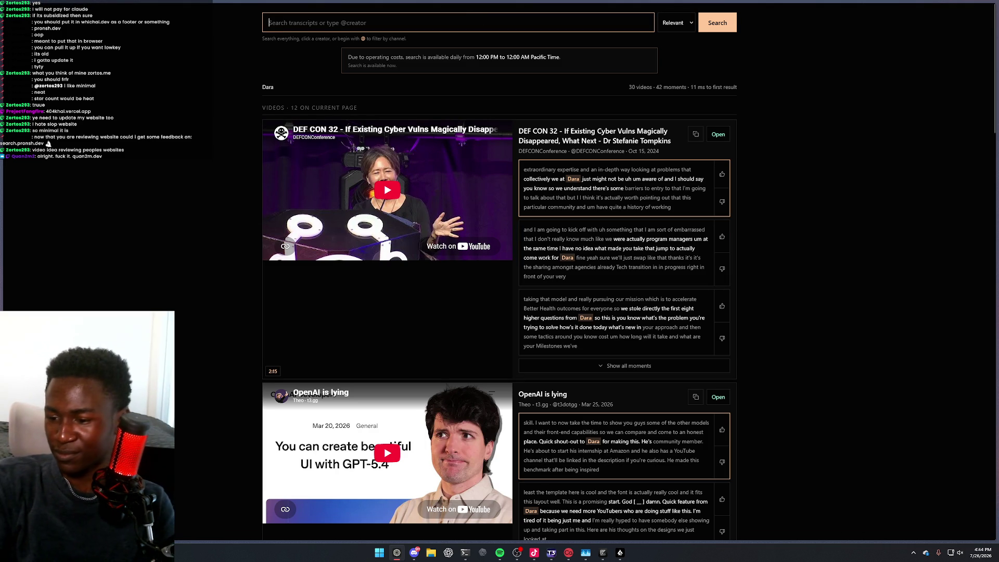
key("ctrl+t")
type("quan")
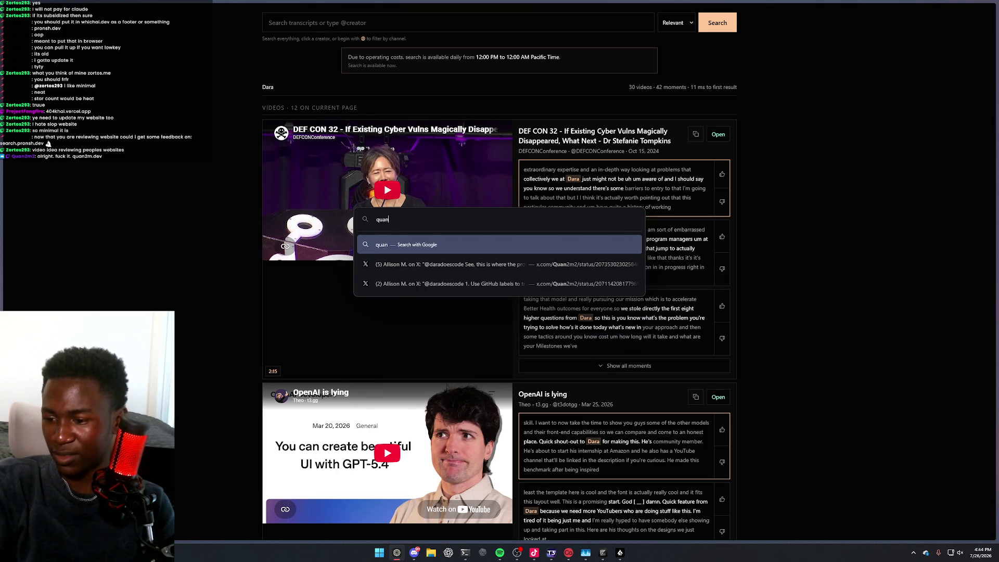
type("2m.dev")
Load the quan2m.dev portfolio and scroll through its career timeline
key("Return")
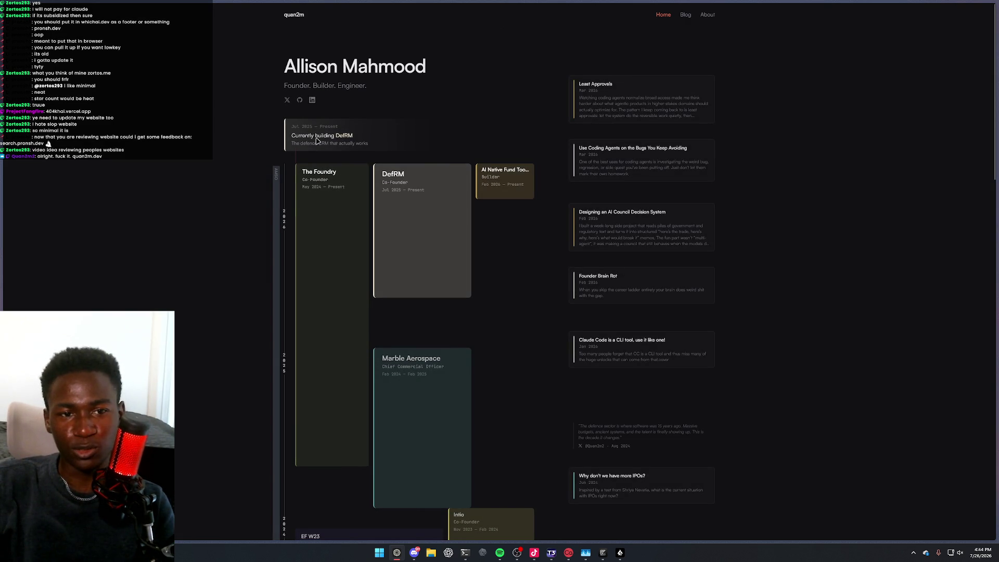
scroll(339, 205, "down", 2)
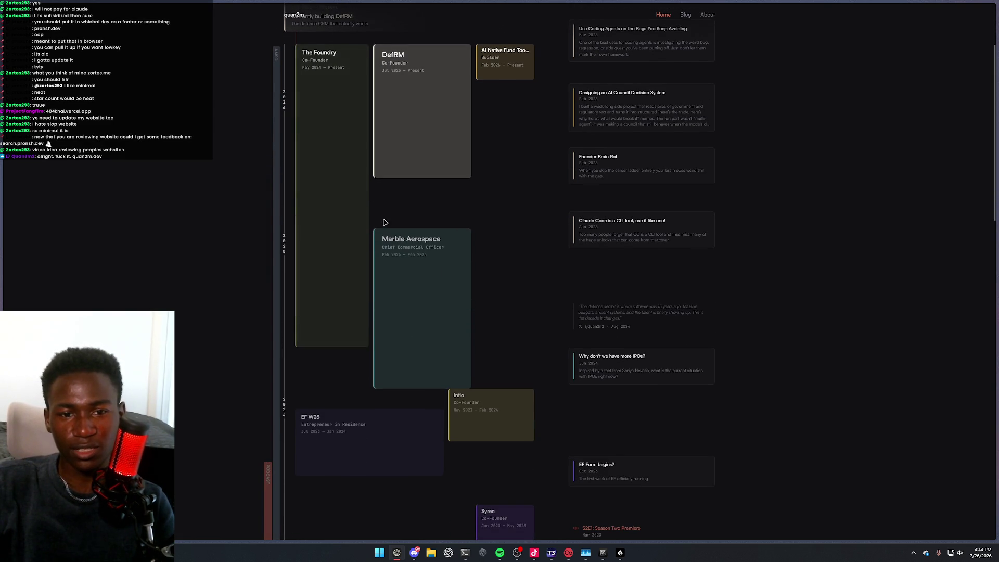
scroll(357, 194, "up", 2)
scroll(328, 201, "down", 7)
scroll(347, 204, "down", 10)
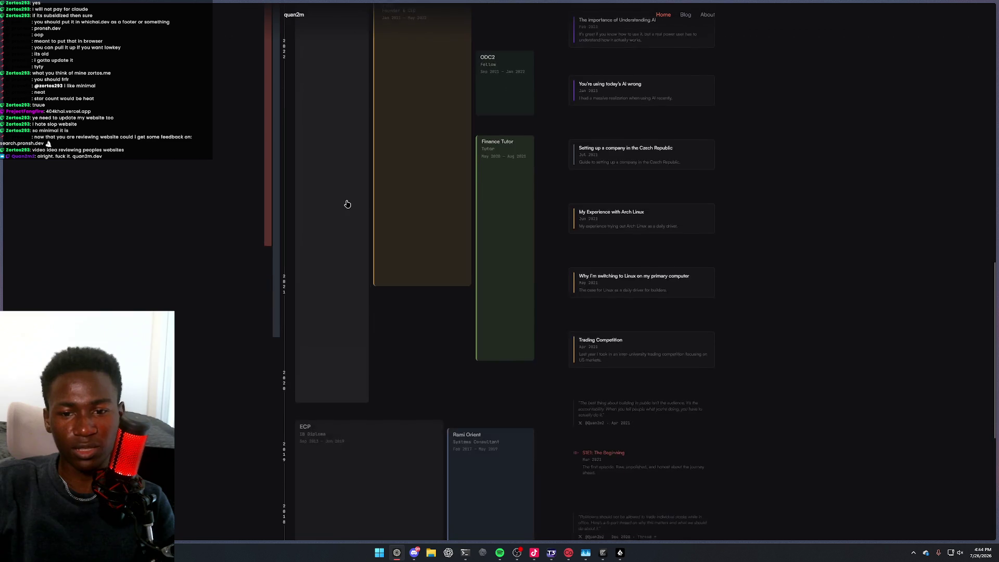
scroll(364, 214, "up", 10)
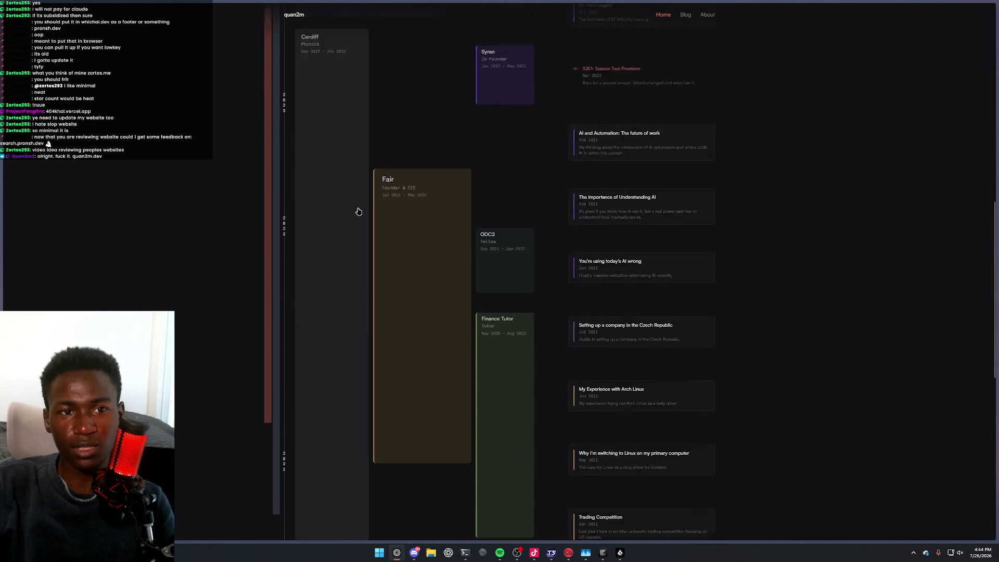
scroll(354, 216, "up", 6)
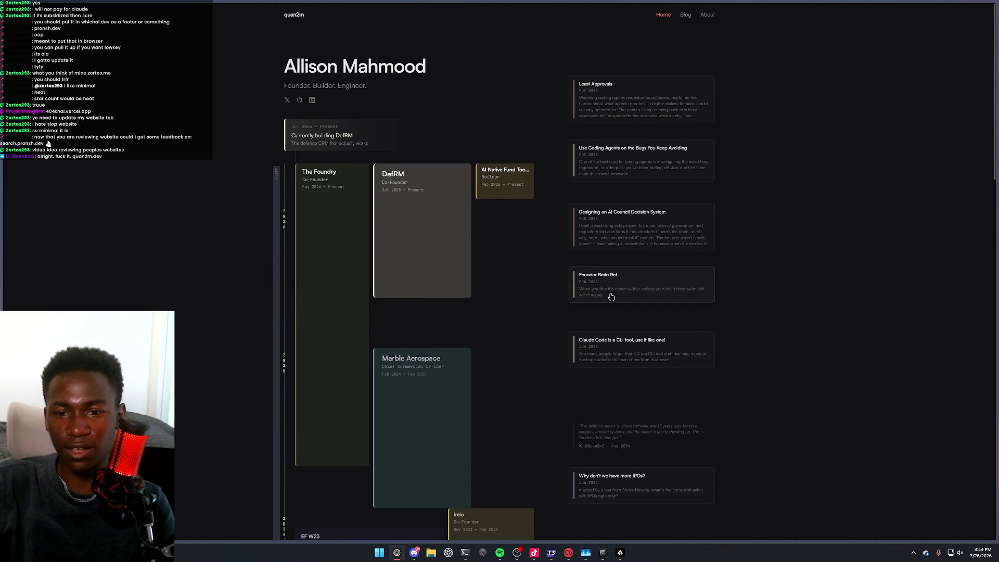
Scroll the timeline again, view the Blog post list, then return to Home
scroll(648, 291, "down", 8)
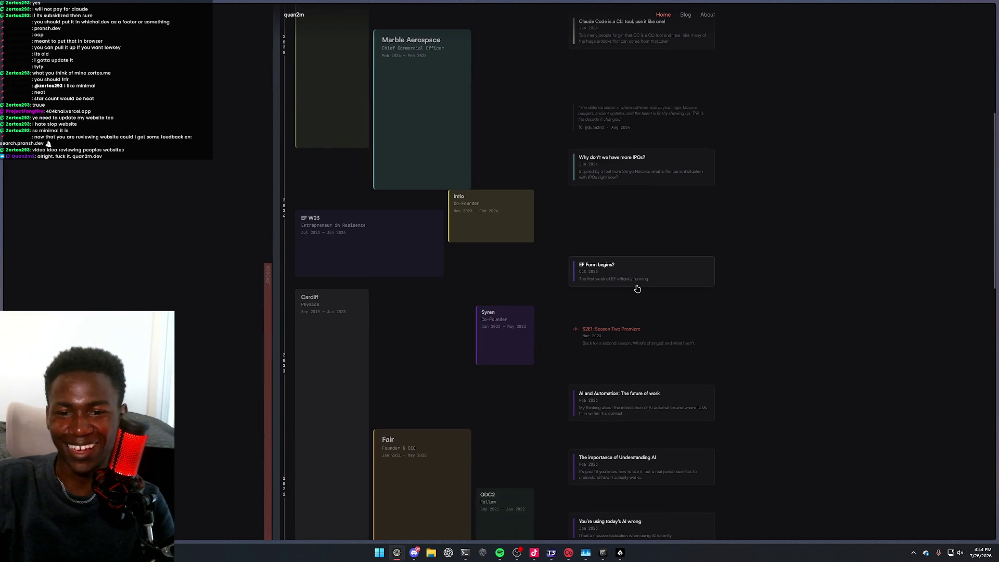
scroll(636, 321, "down", 8)
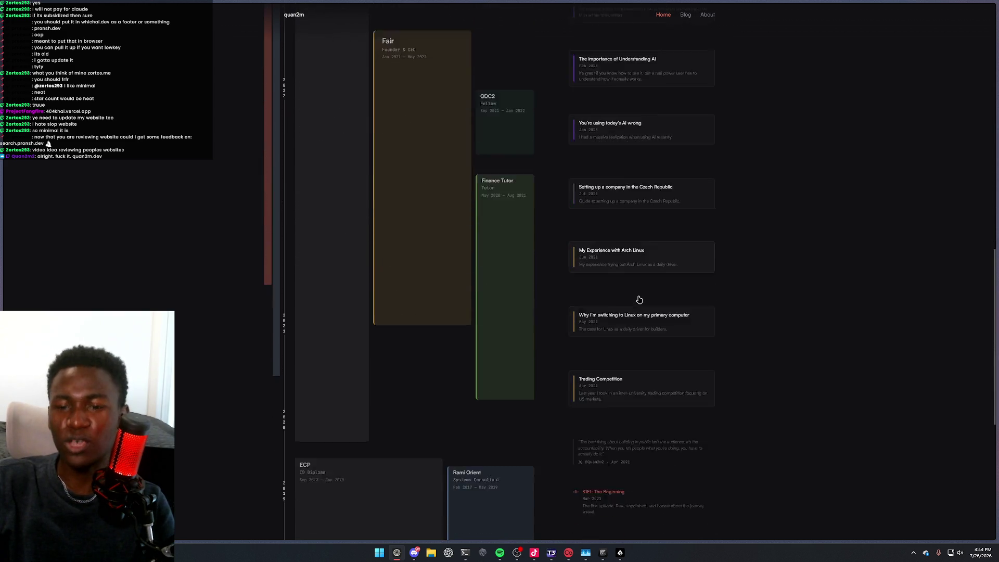
left_click(685, 15)
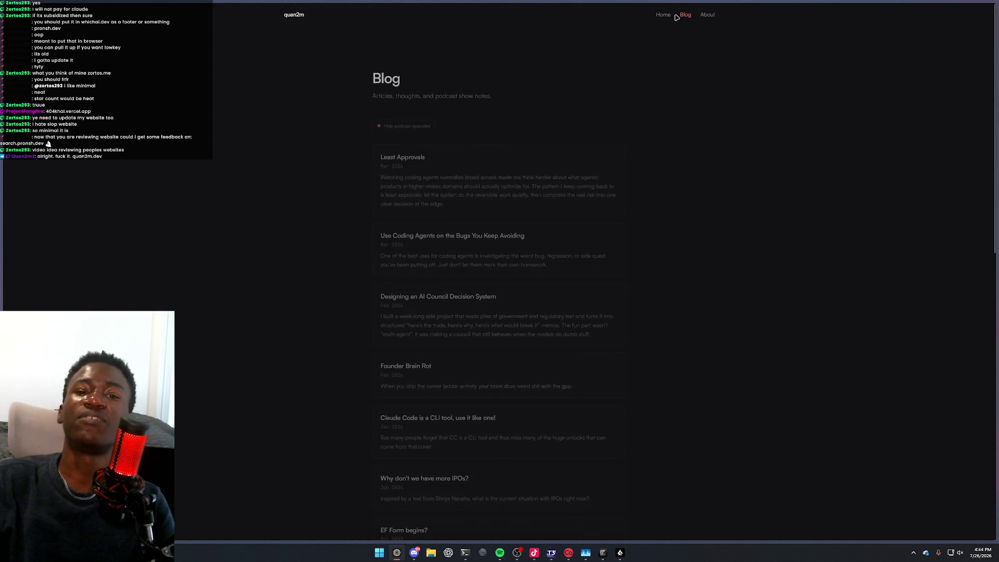
left_click(661, 15)
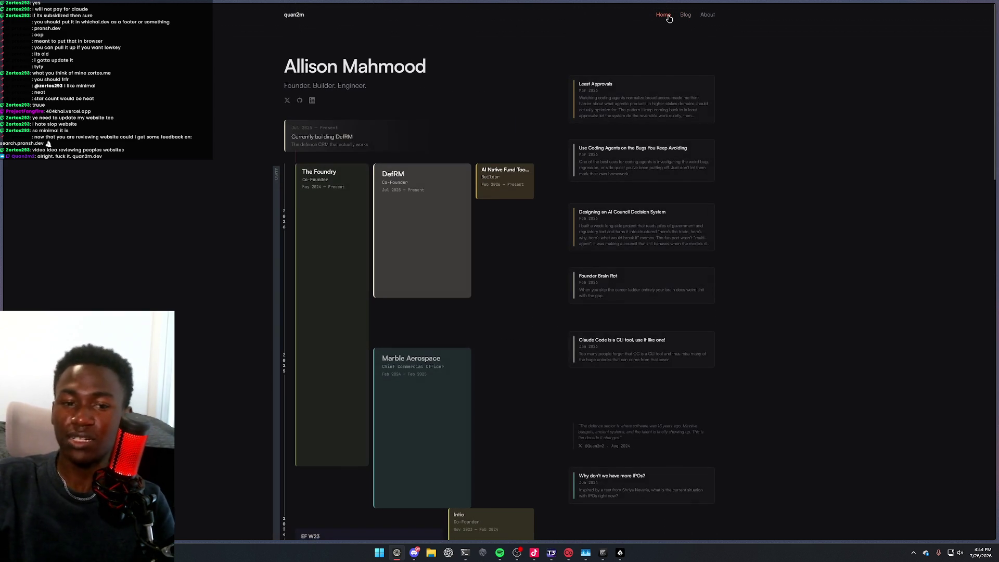
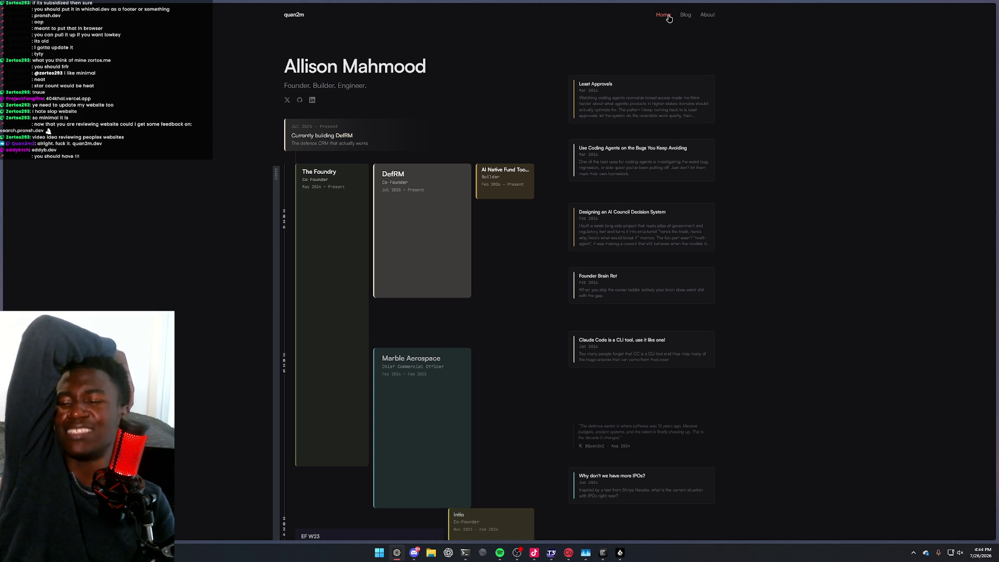
Visit eddyb.dev from the browser's address palette
key("ctrl+t")
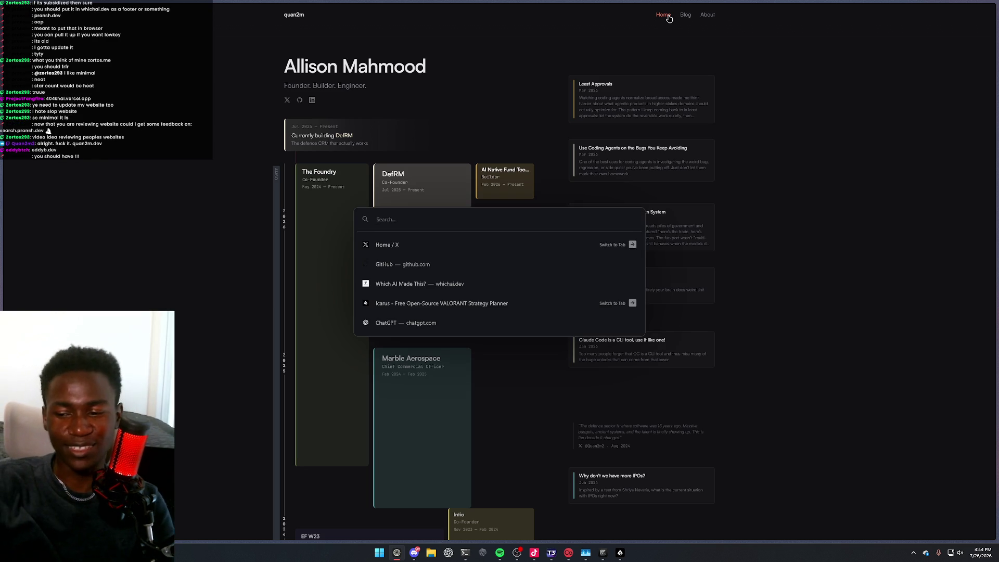
type("eddy")
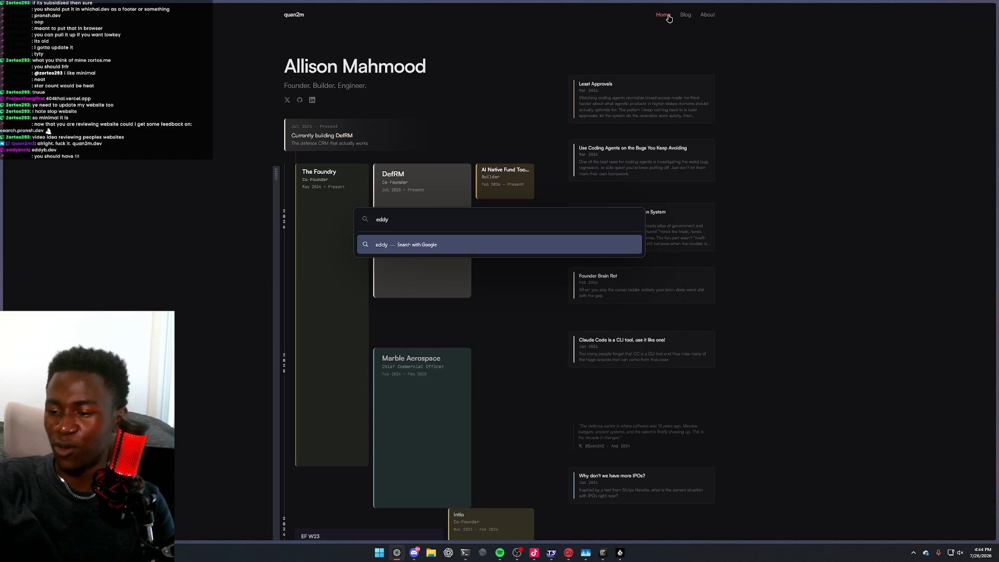
type("b.dev")
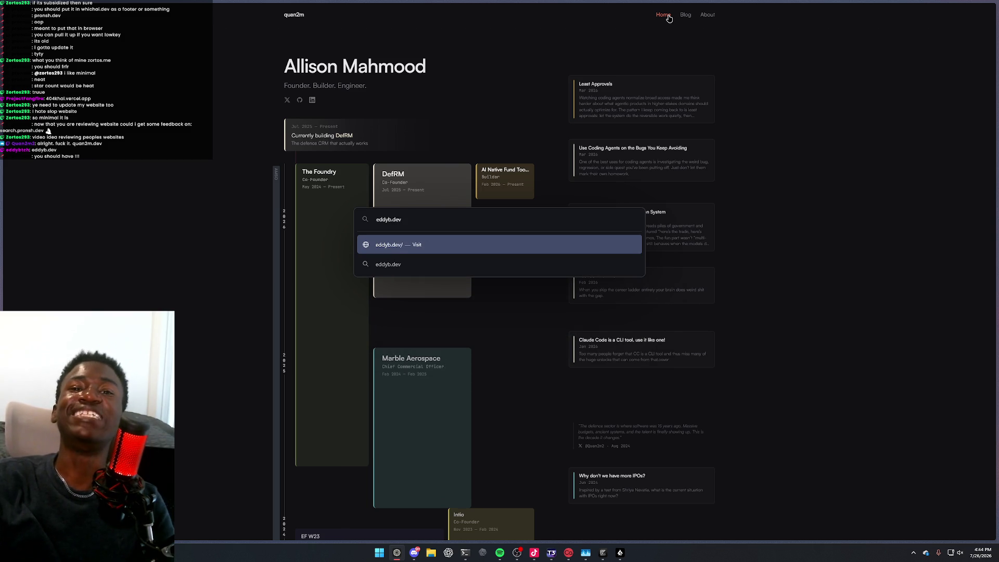
key("Return")
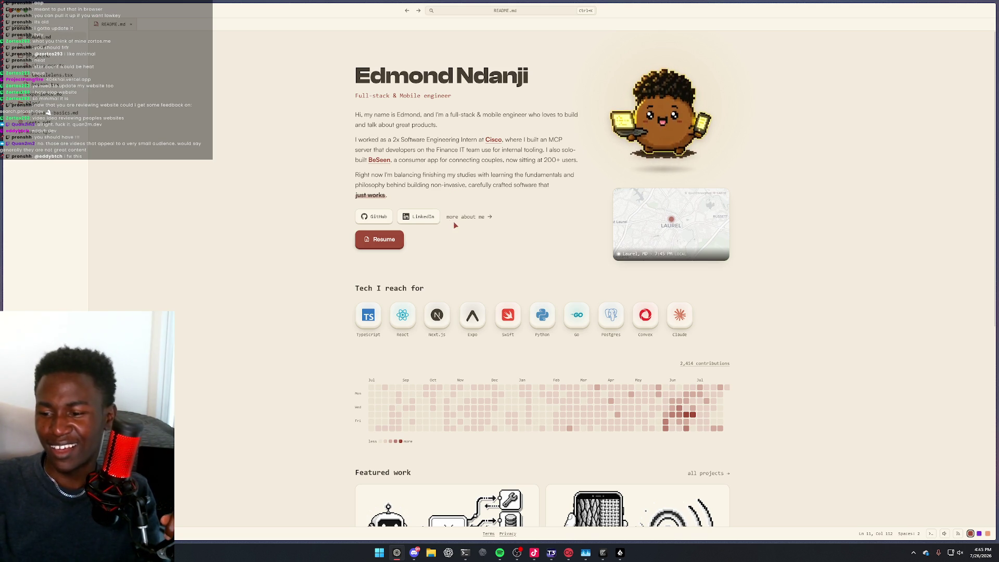
Scroll the eddyb.dev portfolio, view its GitHub profile, then go back to the portfolio
scroll(454, 223, "down", 2)
scroll(455, 224, "down", 4)
scroll(457, 223, "up", 3)
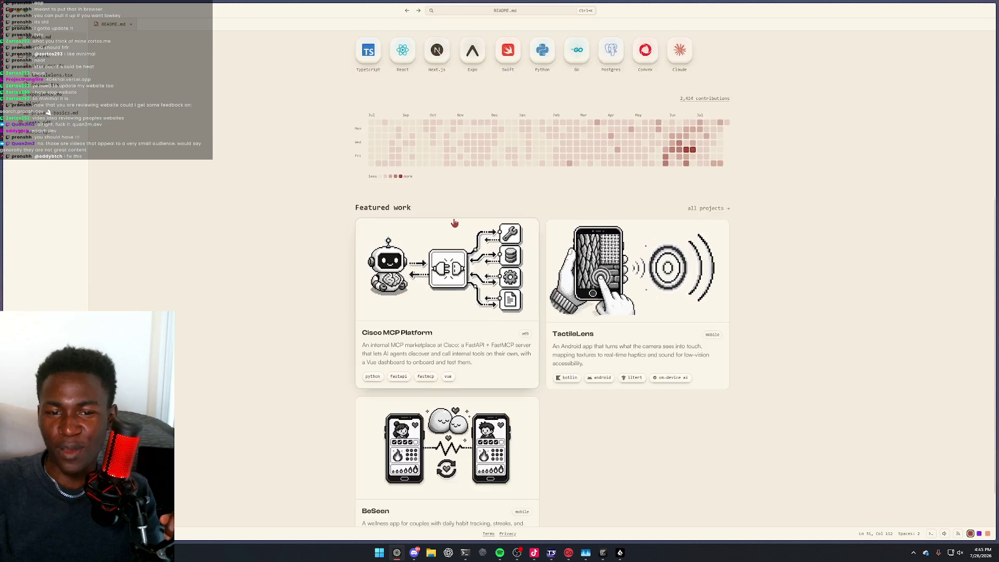
scroll(455, 222, "up", 2)
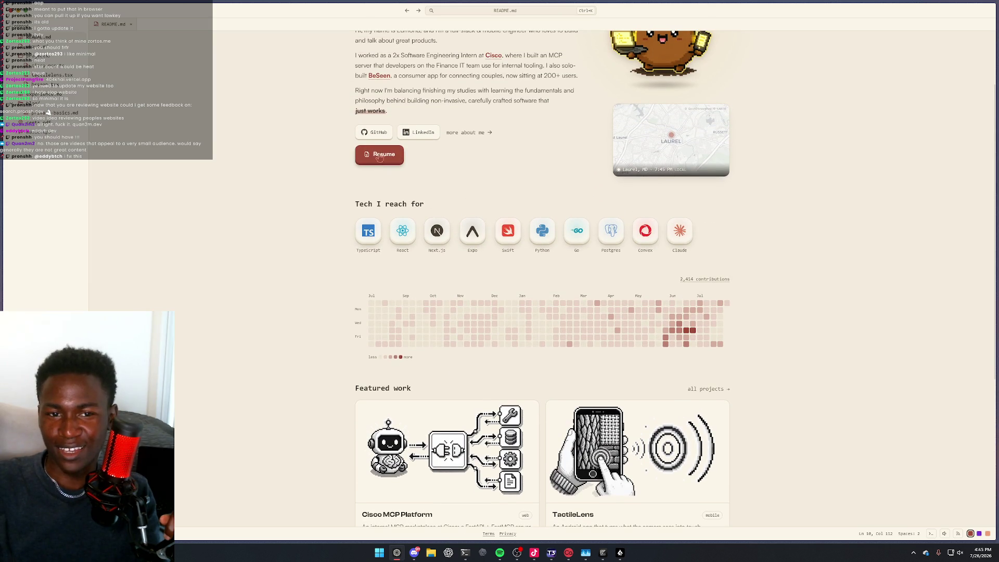
left_click(375, 133)
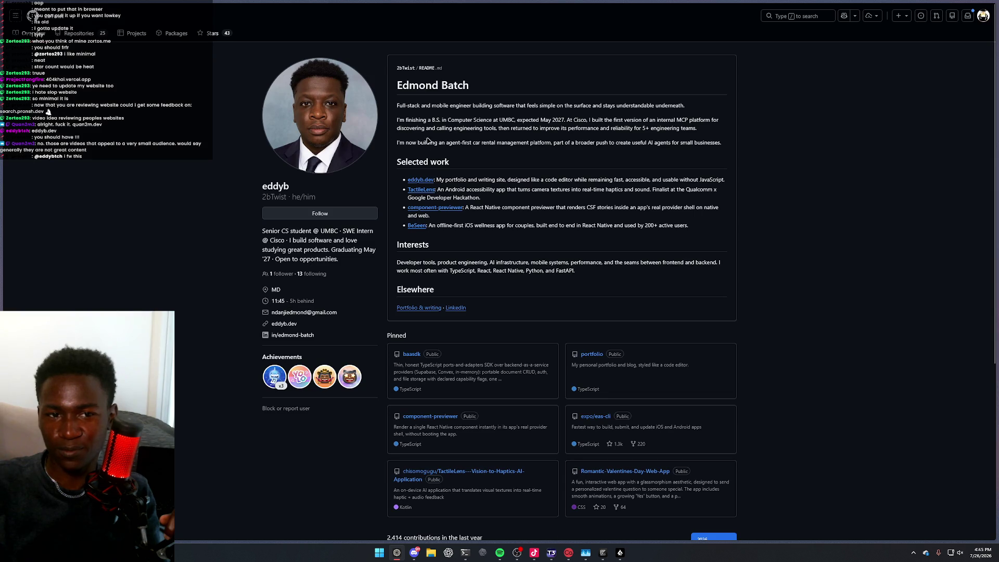
key("alt+Left")
Scroll the portfolio again and open the music.mp3 'On repeat' page
scroll(671, 138, "up", 2)
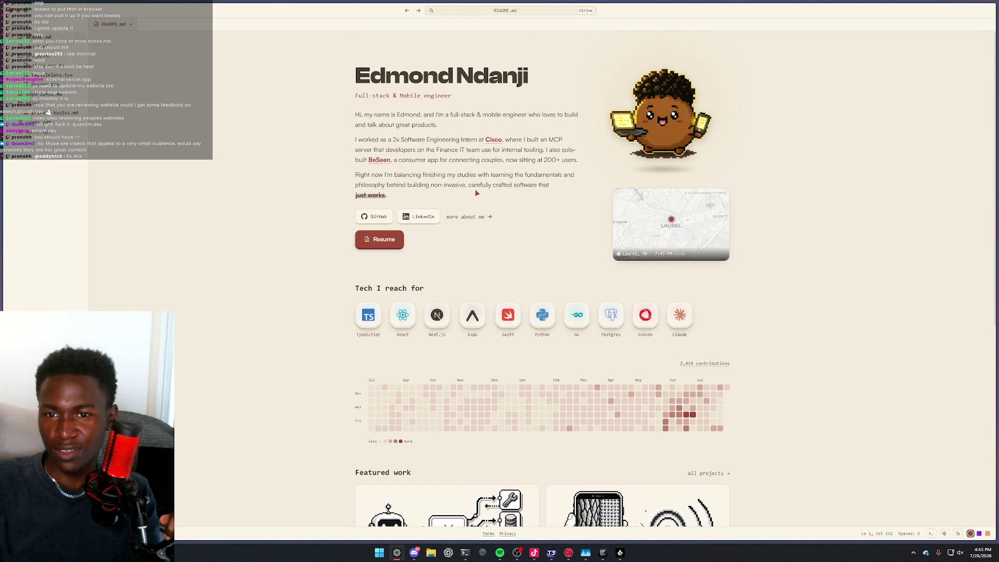
scroll(577, 207, "down", 5)
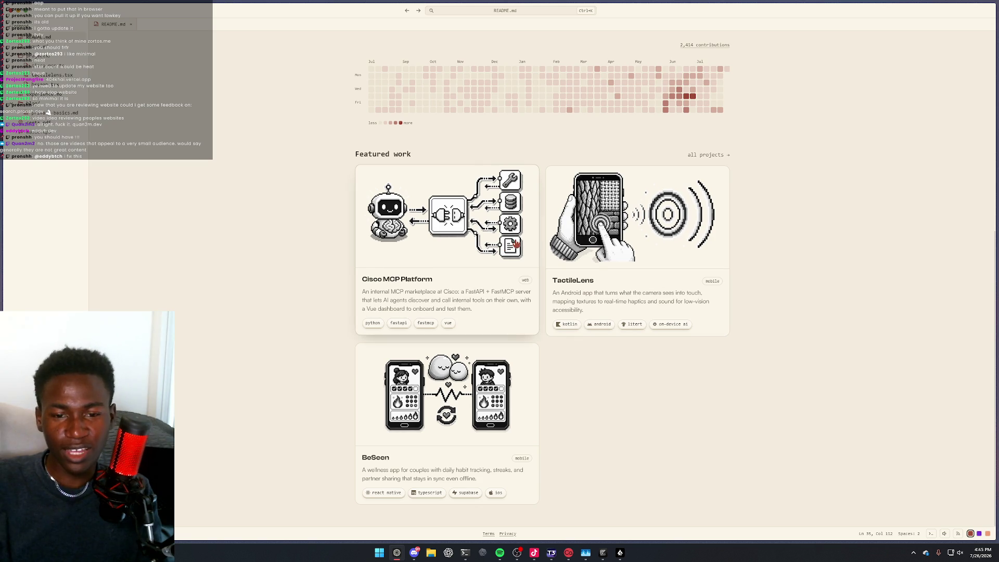
scroll(469, 312, "up", 4)
scroll(468, 316, "up", 2)
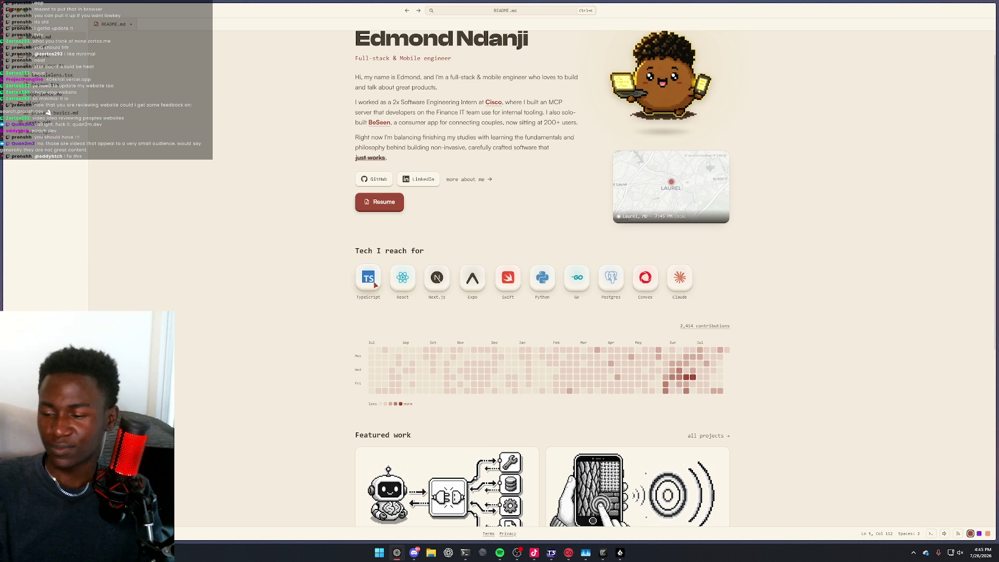
scroll(463, 286, "down", 3)
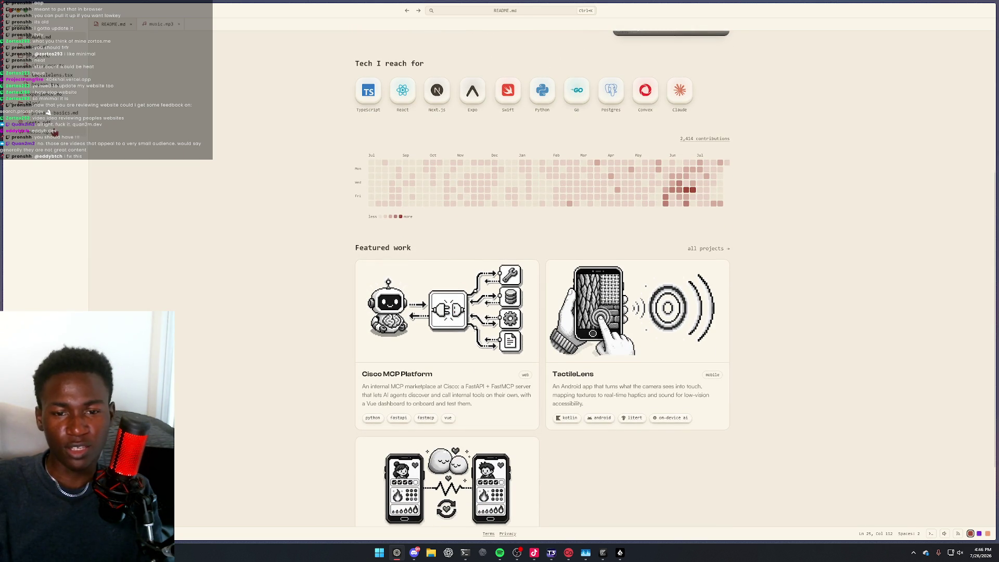
left_click(48, 111)
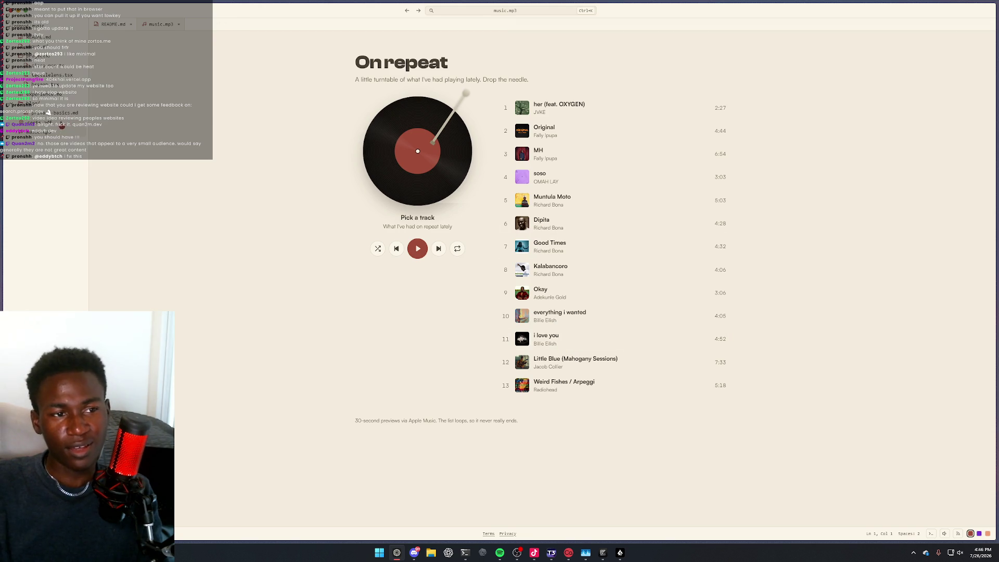
Skim the certs.pdf, privacy-basics.md, experience.md and beseen.tsx pages, then return to the dark timeline portfolio
left_click(63, 124)
left_click(65, 113)
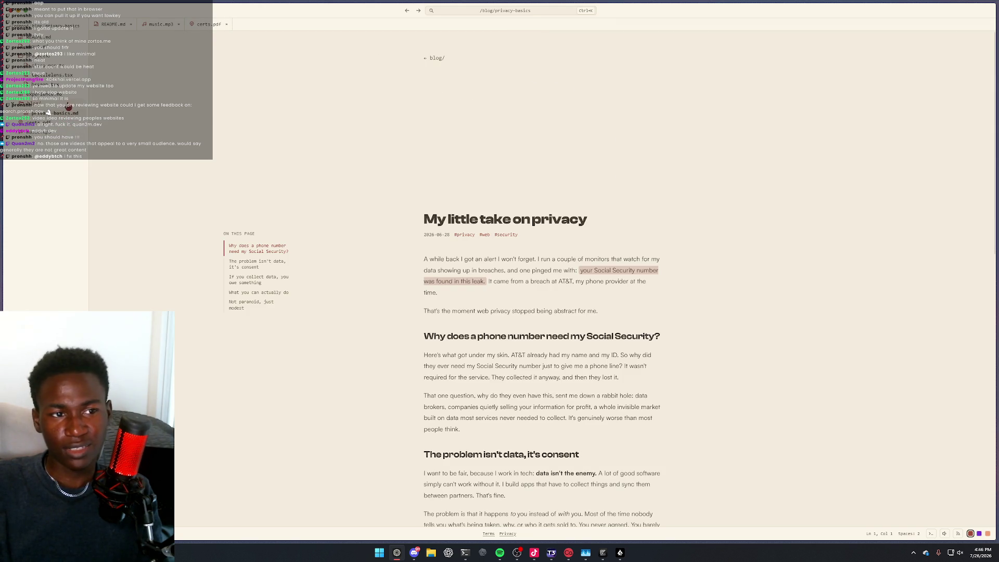
left_click(61, 97)
left_click(64, 87)
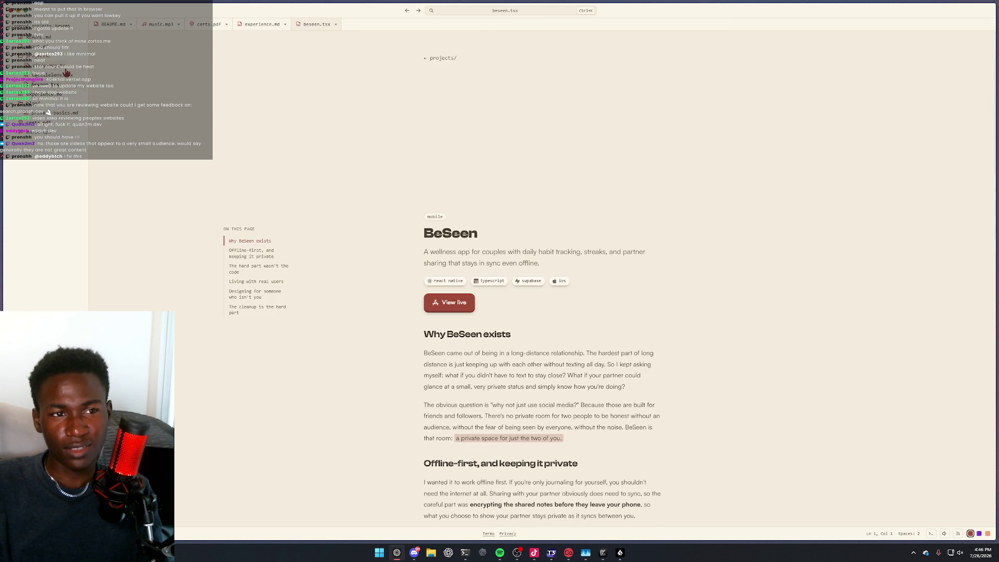
scroll(472, 264, "down", 12)
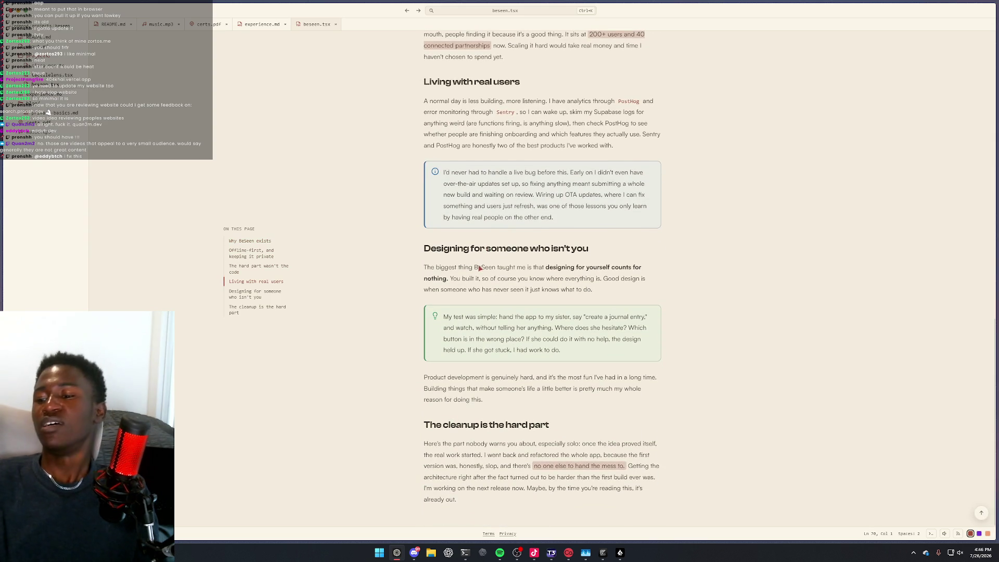
key("ctrl+Tab")
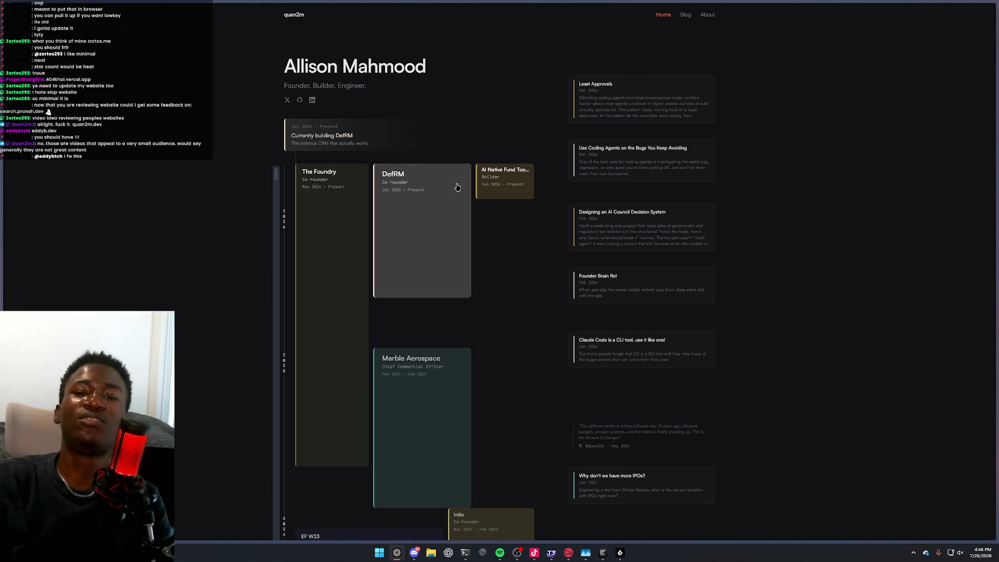
Switch to the 'I make things' portfolio, highlight its tagline, and open its Projects page
key("ctrl+Tab")
key("ctrl+Tab")
key("ctrl+Tab")
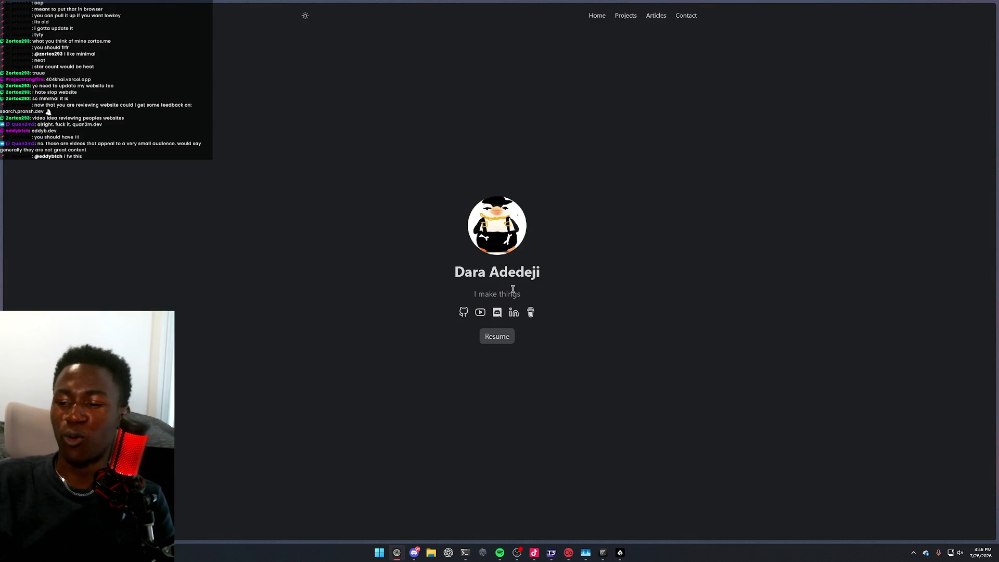
left_click_drag(473, 294, 523, 295)
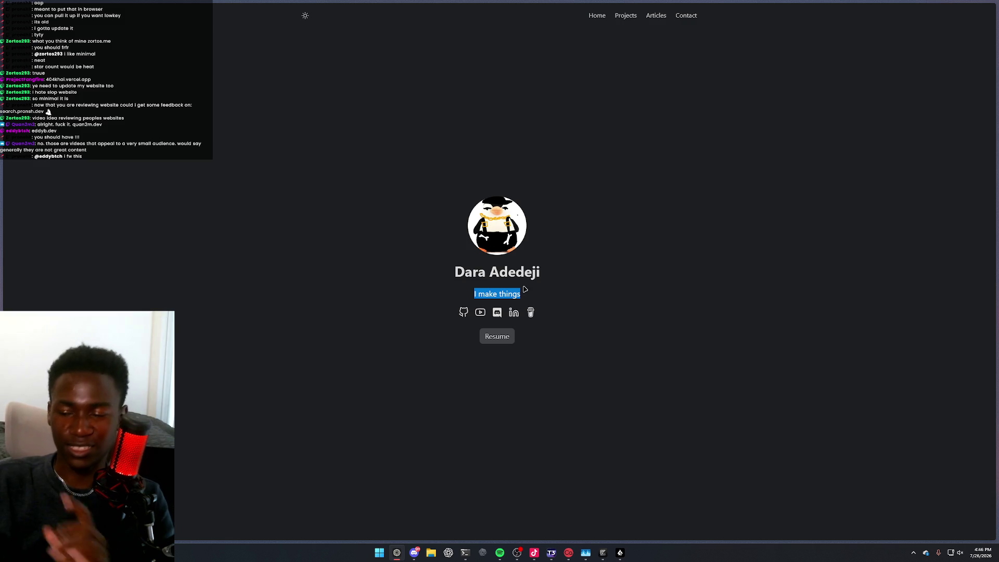
right_click(542, 232)
left_click(608, 137)
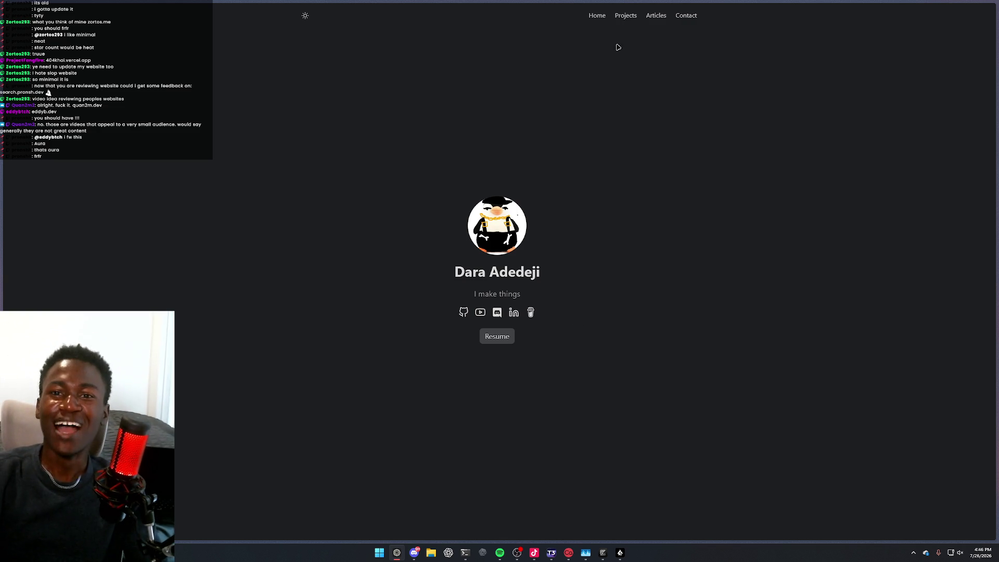
left_click(625, 22)
left_click(598, 16)
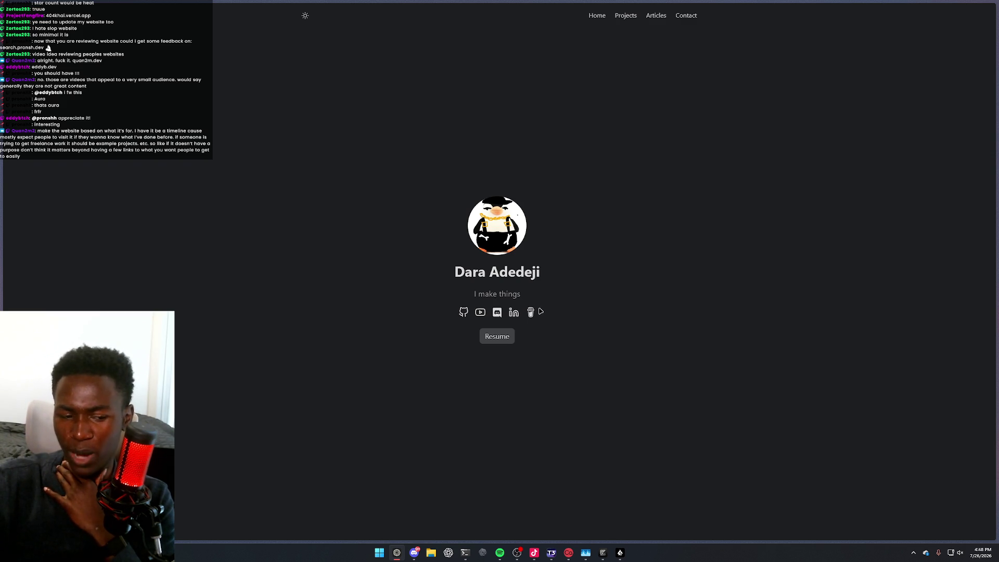
left_click(630, 17)
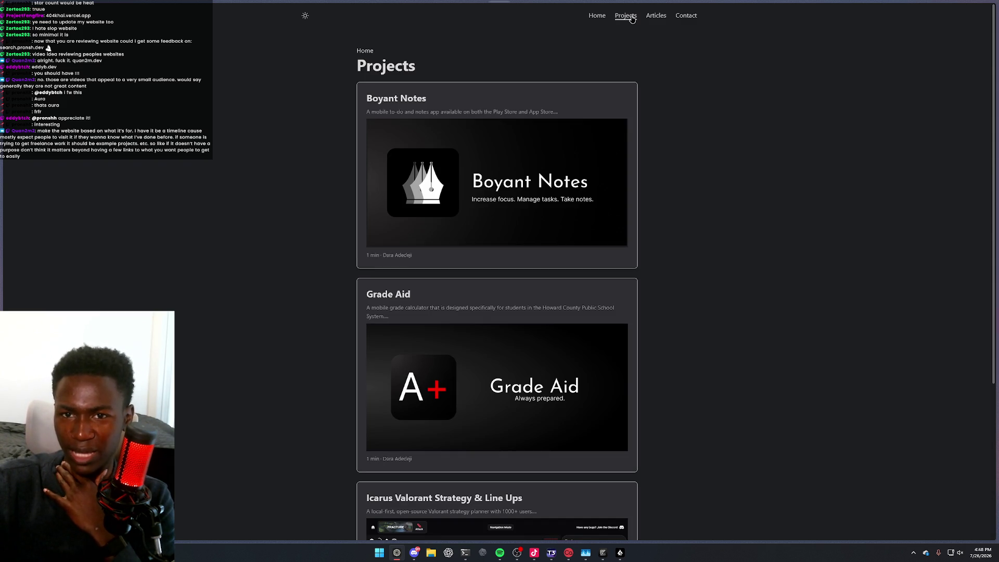
left_click(654, 20)
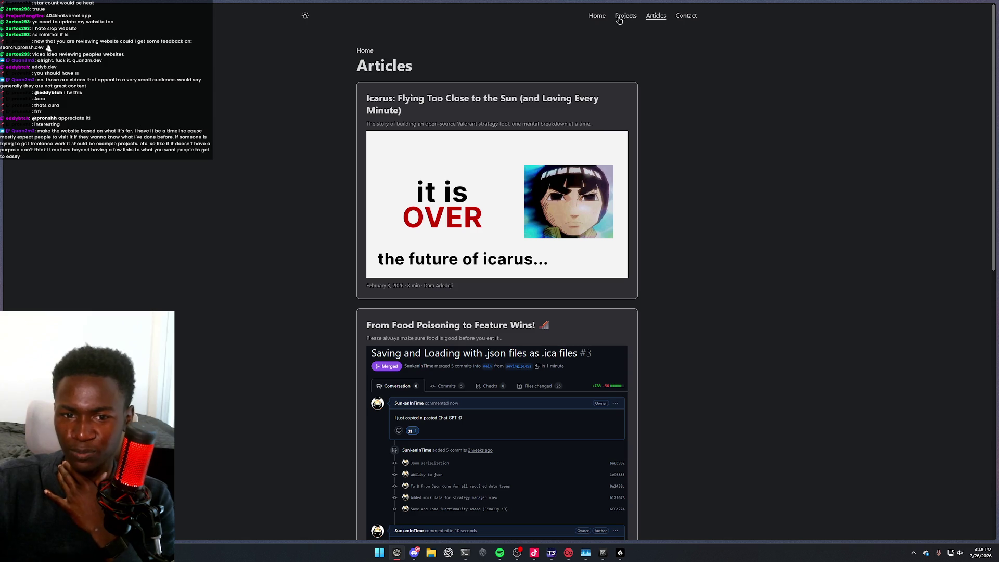
left_click(601, 18)
left_click(684, 18)
left_click(598, 17)
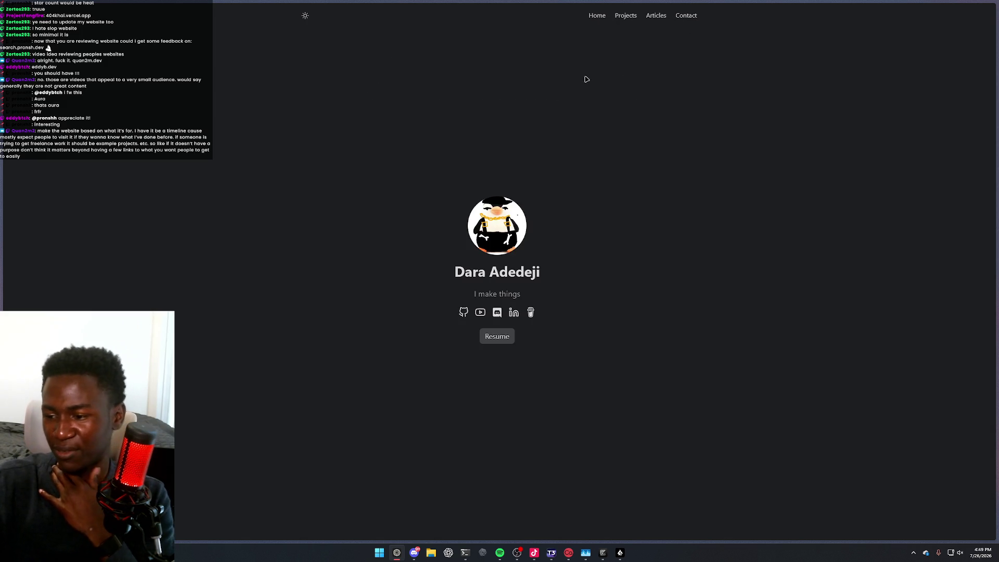
key("alt+Left")
key("alt+Right")
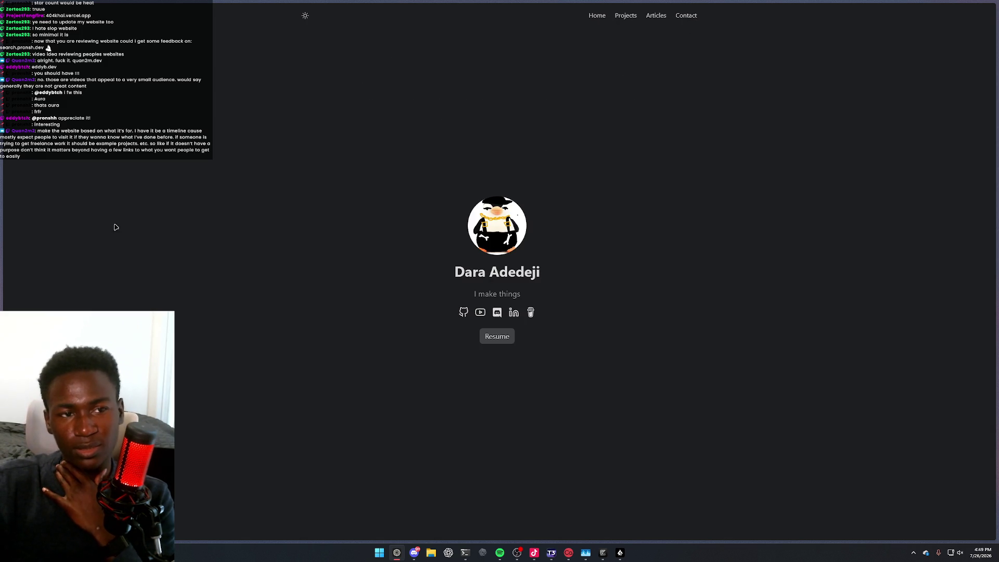
mouse_move(4, 208)
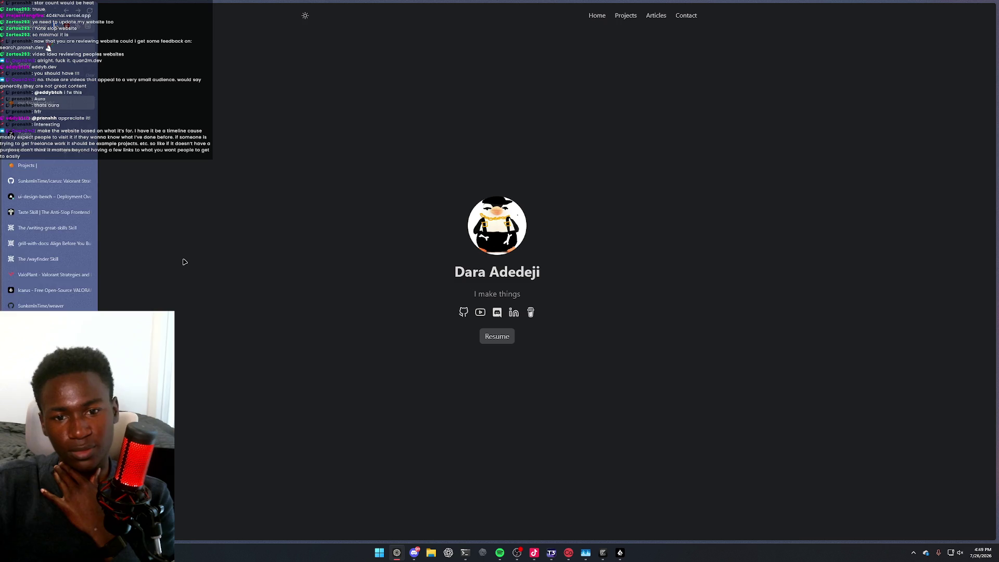
left_click(464, 313)
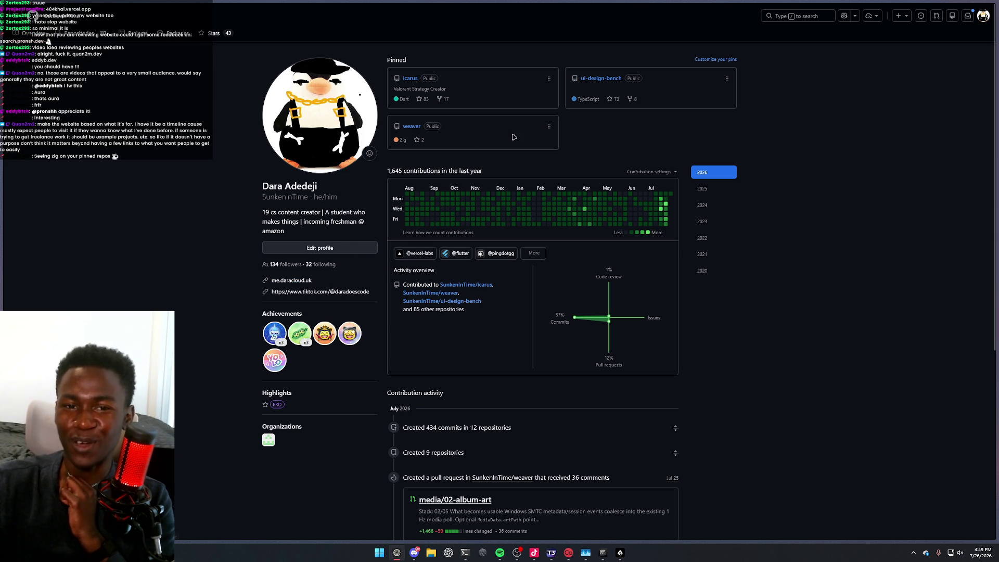
Open the pinned weaver repository, scroll through its README, and restore the browser window
left_click(411, 126)
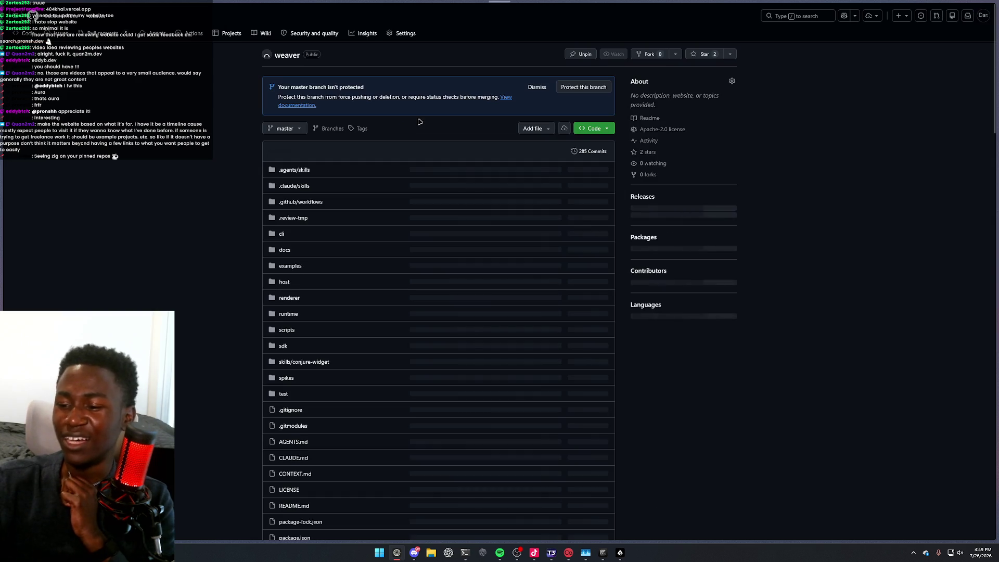
scroll(455, 188, "down", 6)
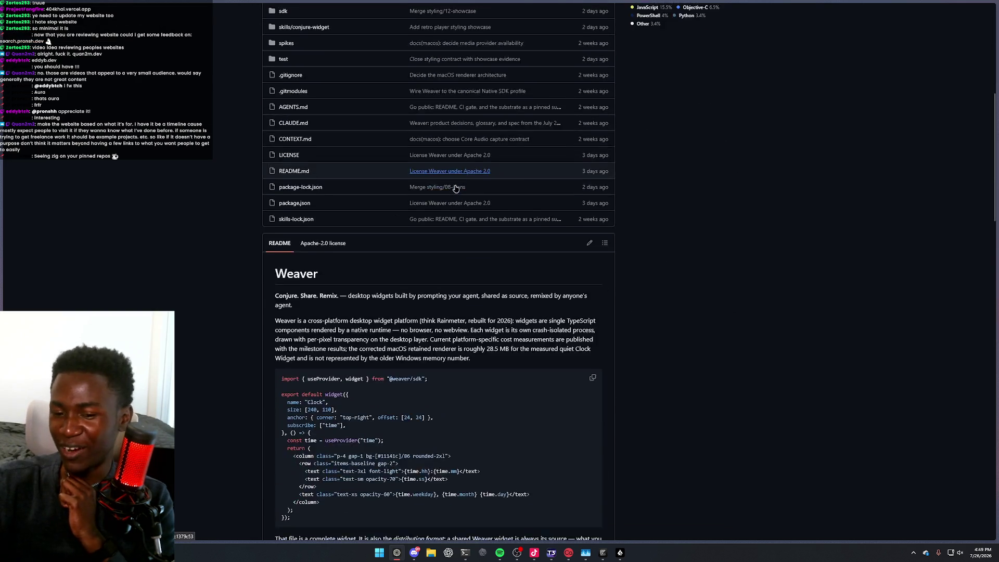
scroll(455, 188, "down", 3)
scroll(458, 183, "down", 5)
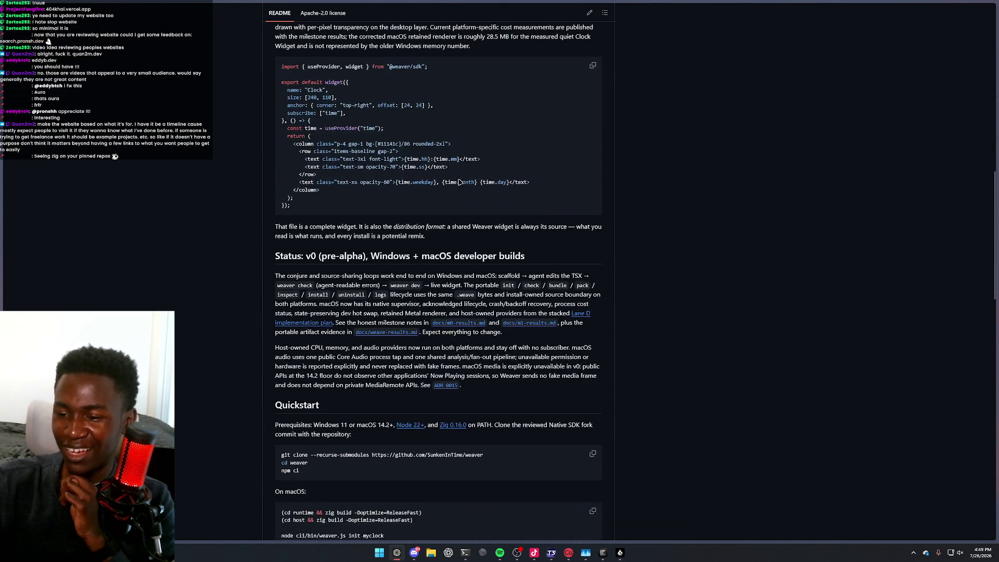
scroll(462, 179, "up", 15)
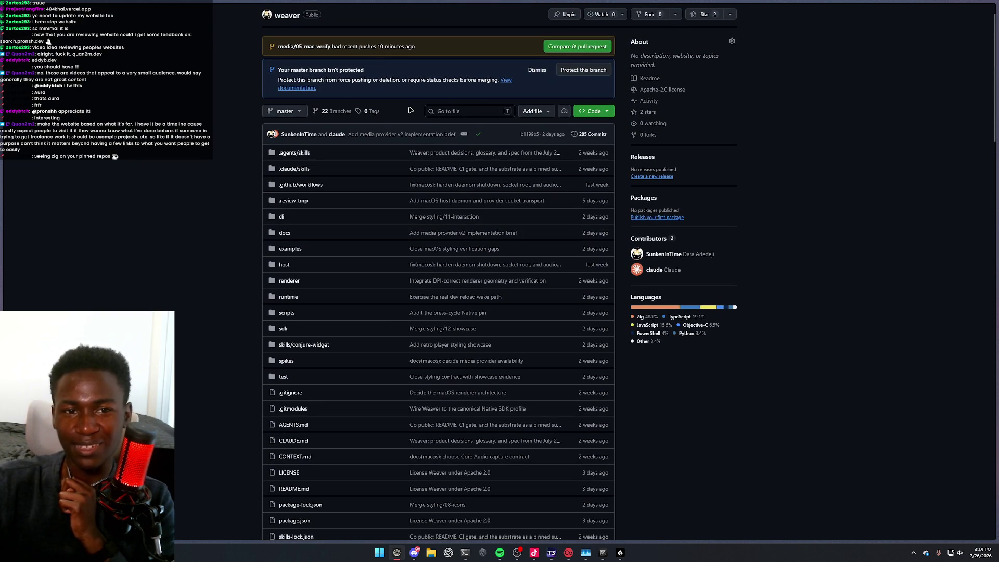
mouse_move(708, 3)
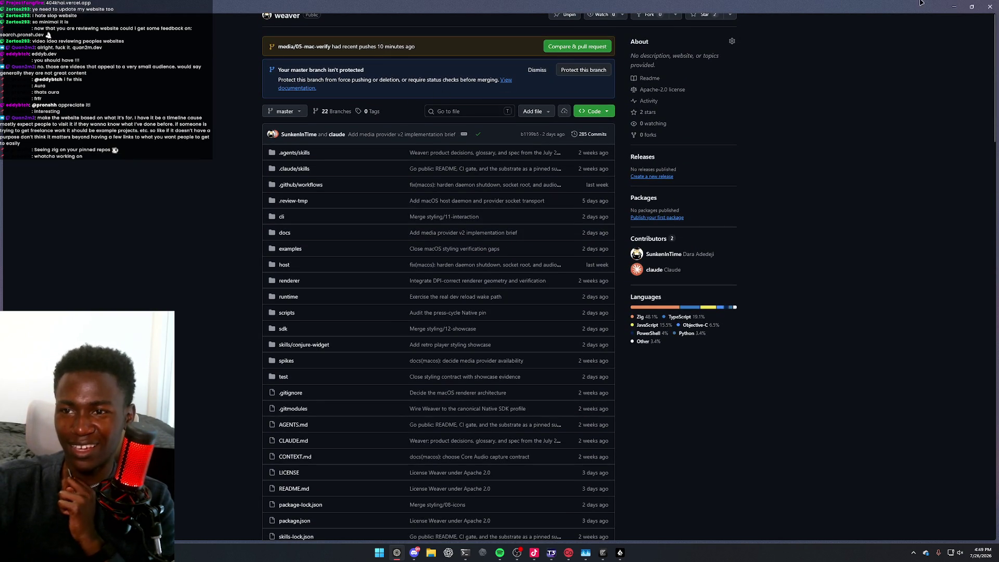
double_click(888, 4)
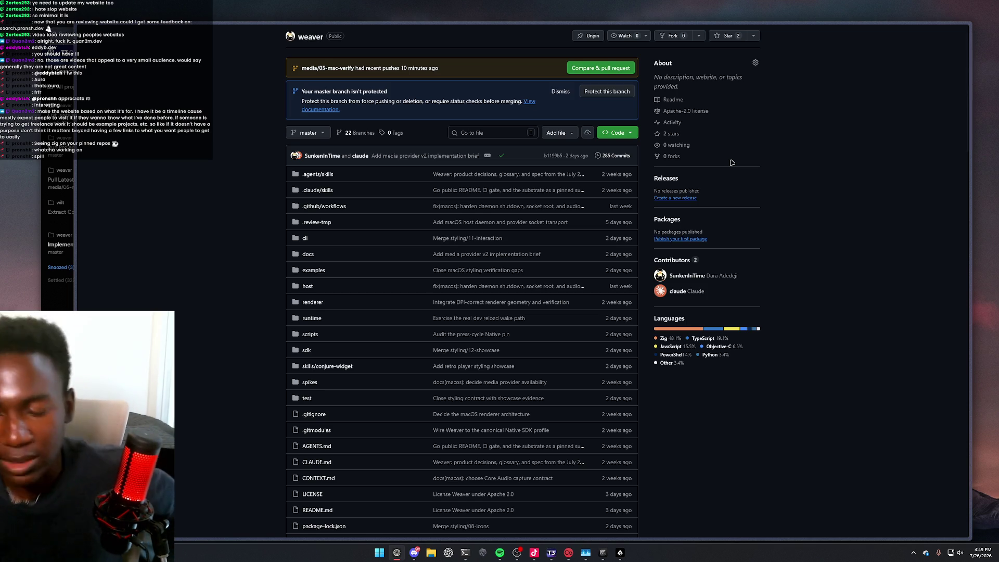
Minimize the GitHub browser, coding agent and Icarus windows, and move Zed down-left
left_click(927, 27)
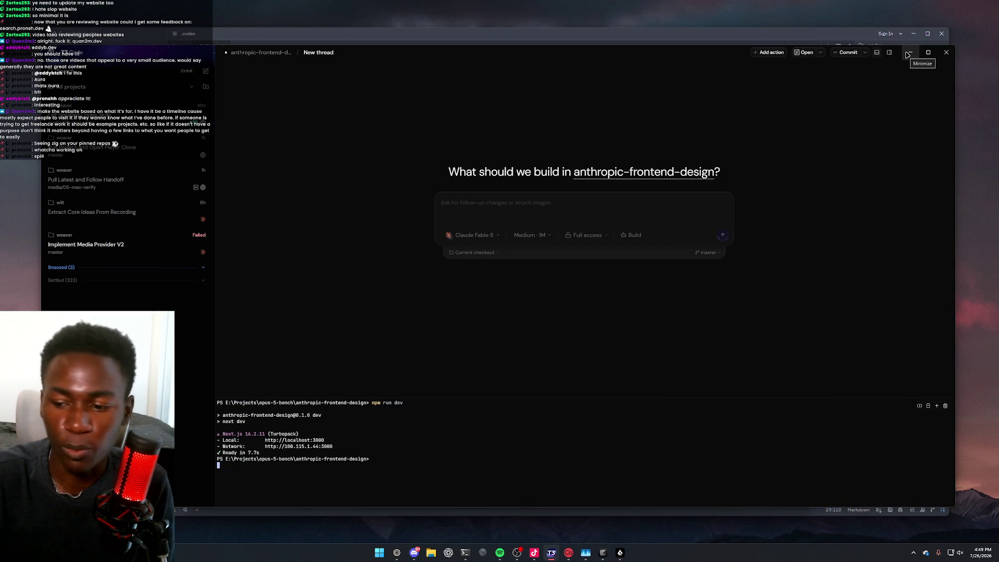
left_click(908, 53)
left_click(764, 104)
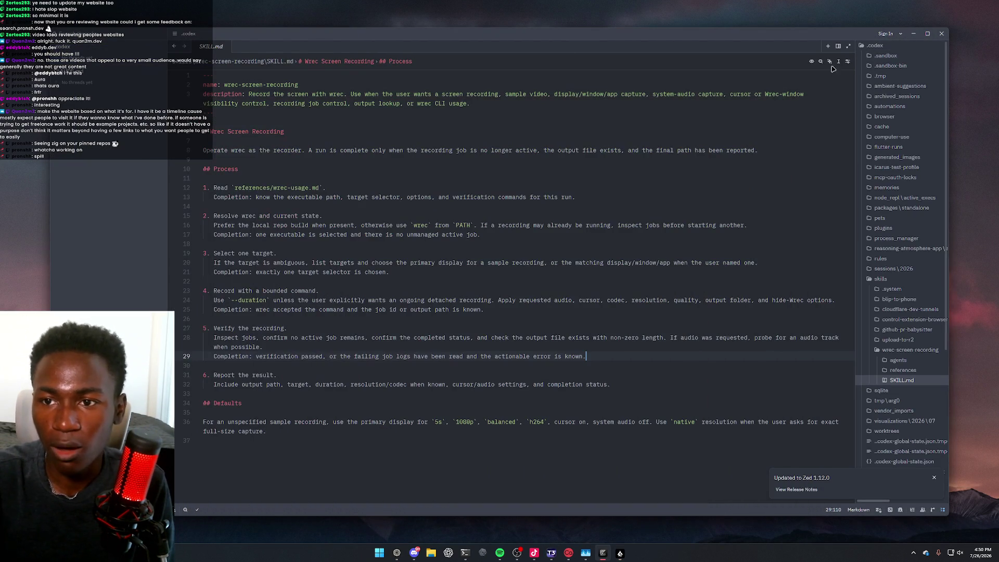
mouse_move(834, 46)
left_mouse_down()
mouse_move(781, 173)
mouse_move(843, 234)
mouse_move(850, 139)
left_mouse_up()
left_click(415, 91)
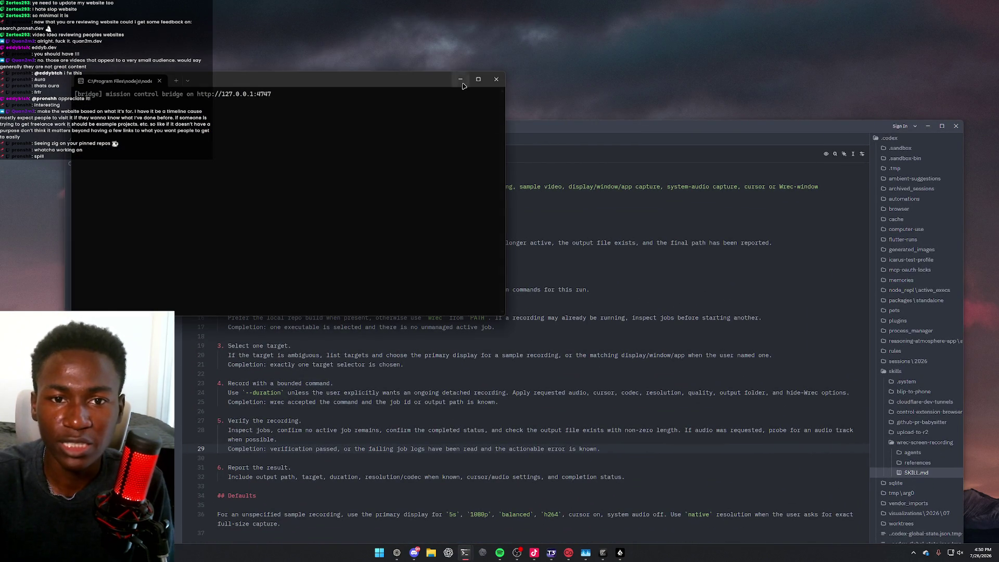
Minimize the node terminal, PowerShell usage table and Task Manager, moving Zed lower
left_click(461, 87)
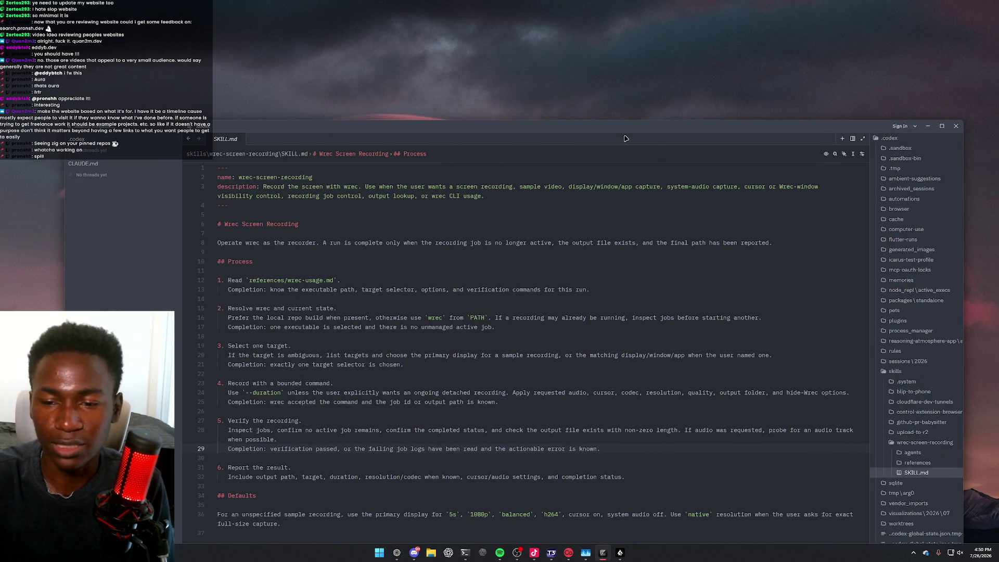
left_click_drag(603, 135, 605, 267)
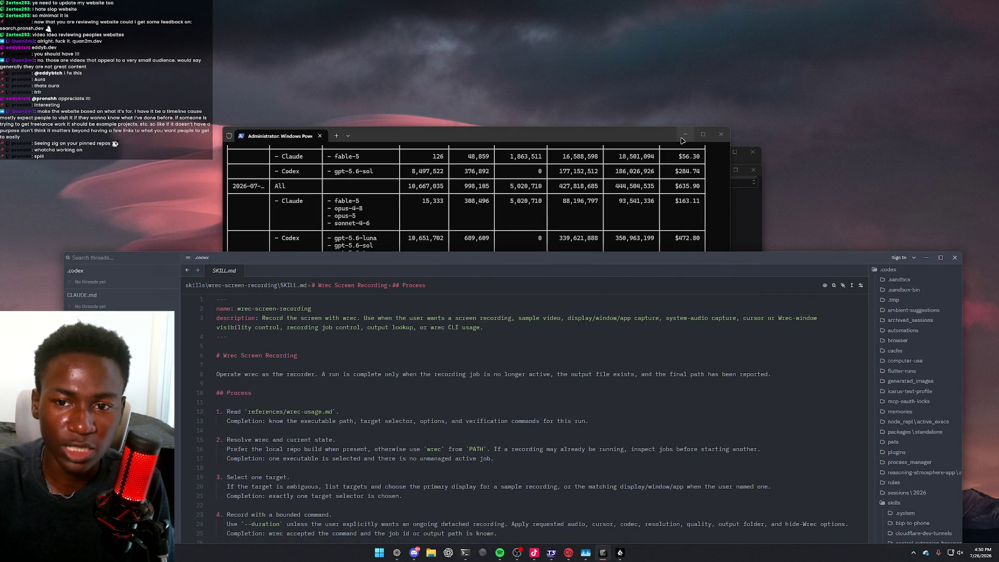
left_click(685, 134)
left_click(715, 169)
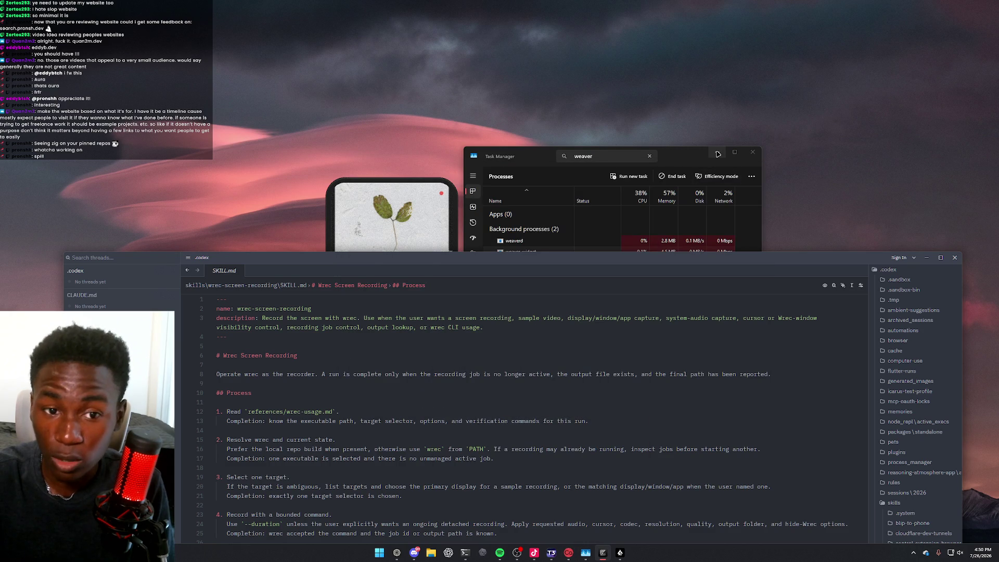
left_click(717, 157)
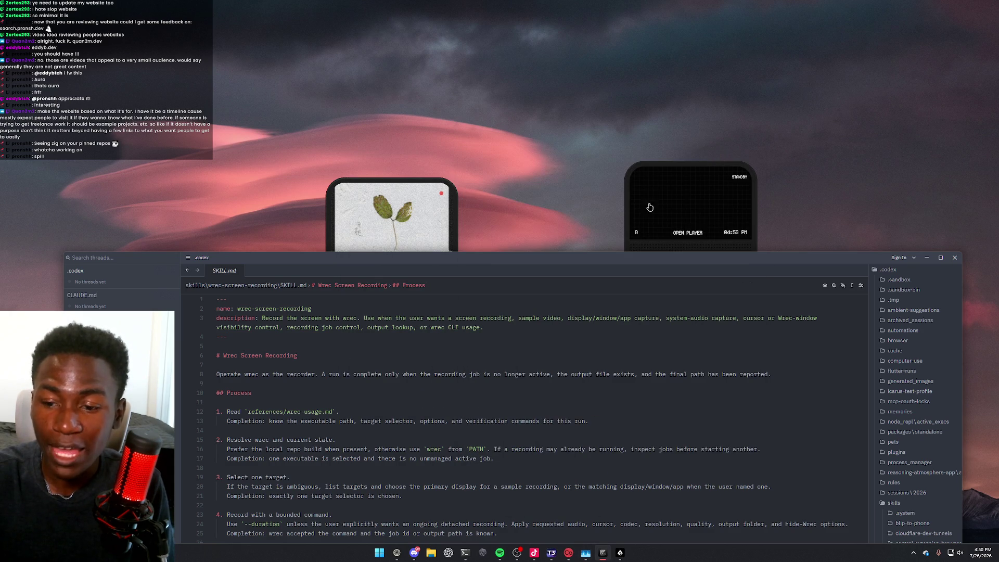
Arrange the left and right player widgets above the Zed editor window
left_click_drag(391, 234, 439, 154)
left_click_drag(676, 208, 586, 134)
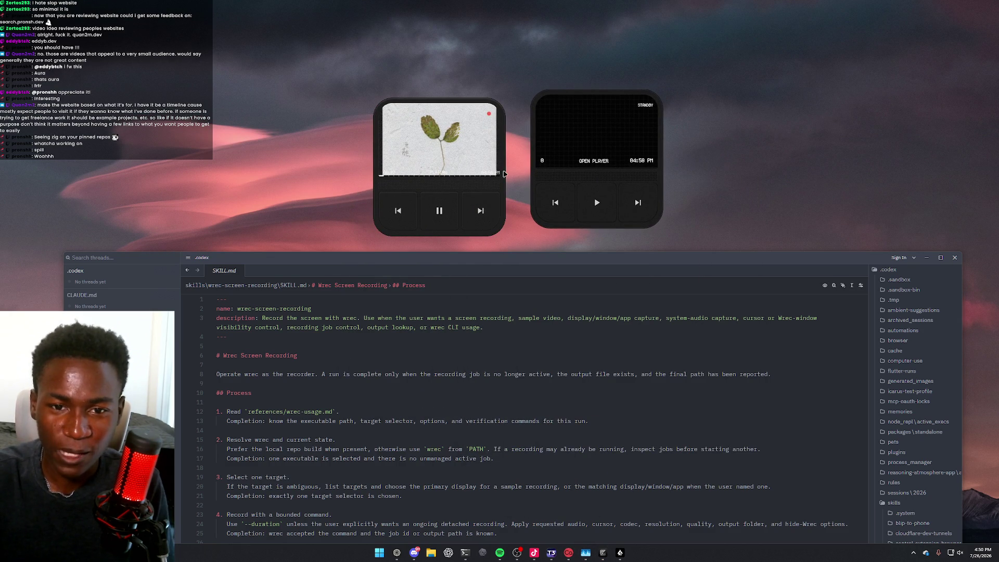
left_click_drag(483, 177, 481, 155)
mouse_move(595, 265)
left_mouse_down()
mouse_move(562, 132)
mouse_move(591, 95)
mouse_move(583, 104)
mouse_move(573, 78)
mouse_move(565, 273)
left_mouse_up()
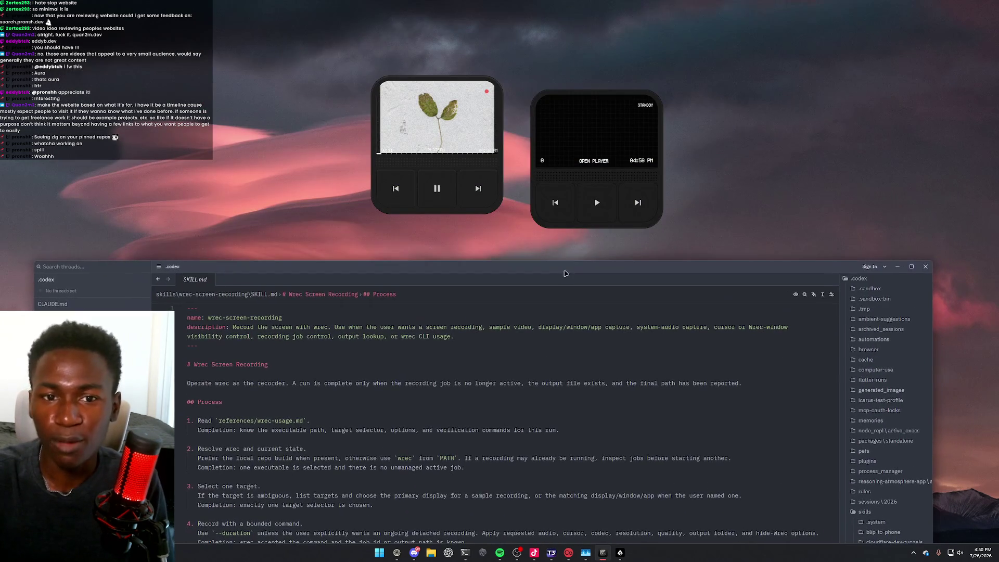
mouse_move(477, 158)
left_mouse_down()
mouse_move(385, 161)
mouse_move(338, 146)
mouse_move(349, 101)
mouse_move(359, 123)
left_mouse_up()
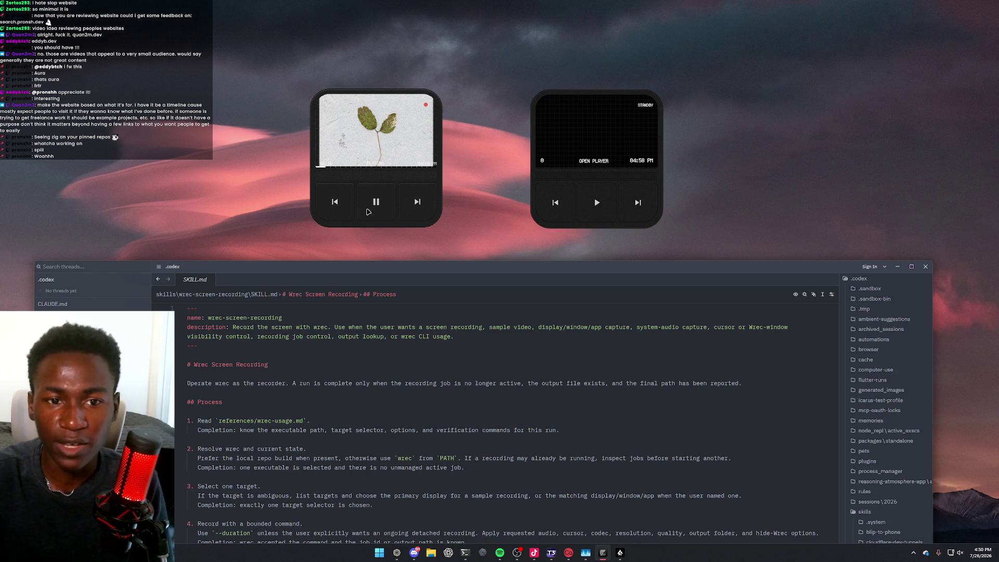
Pause, resume and re-pause the left player, then maximize the Zed window
left_click(374, 198)
left_click(381, 204)
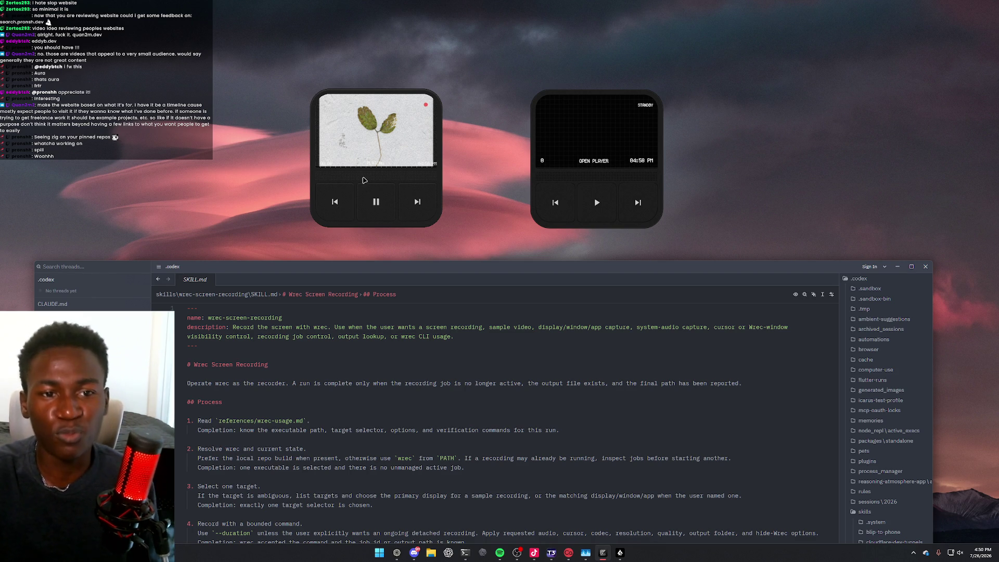
left_click(375, 200)
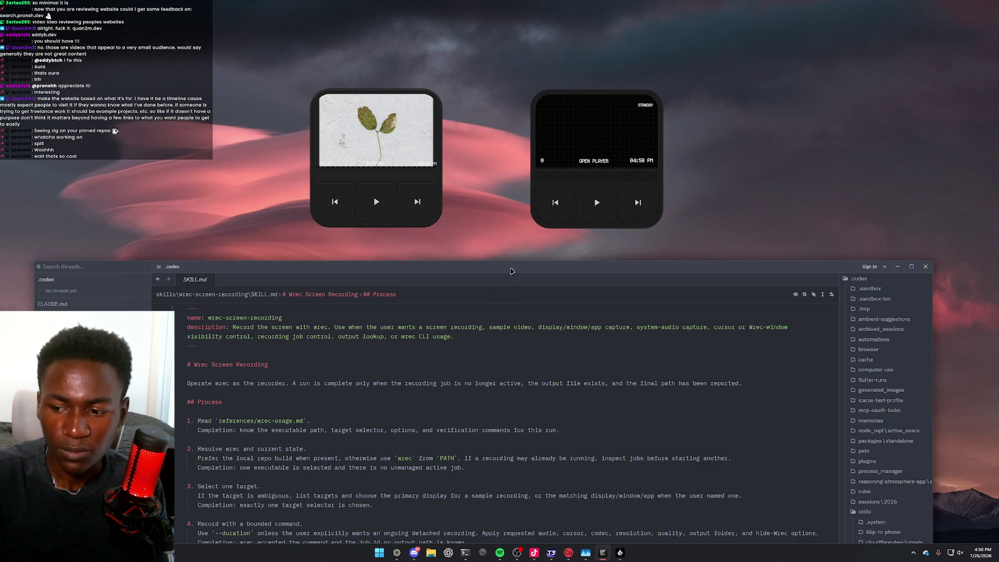
double_click(511, 270)
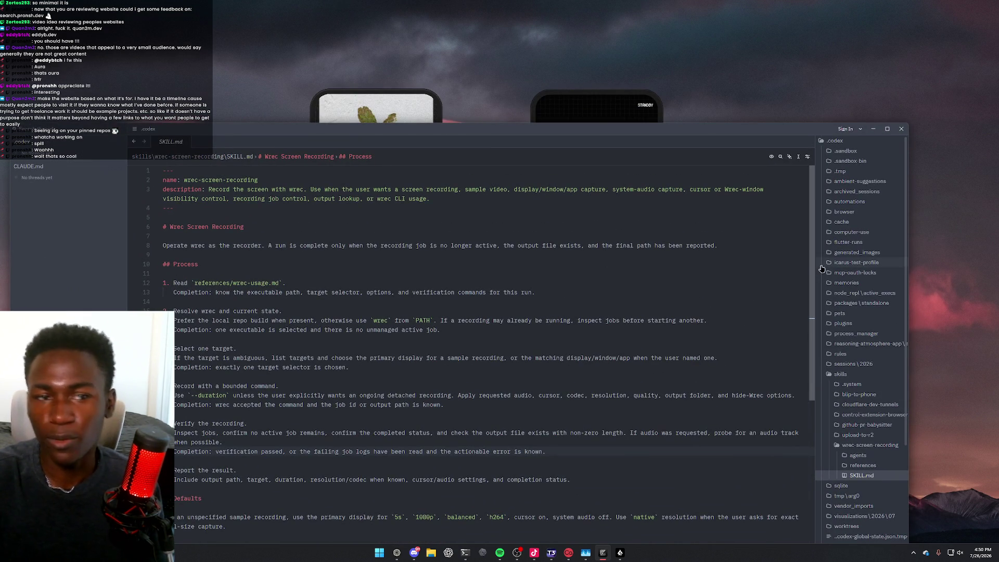
Open the weaver project through File > Open Recent
left_click(134, 130)
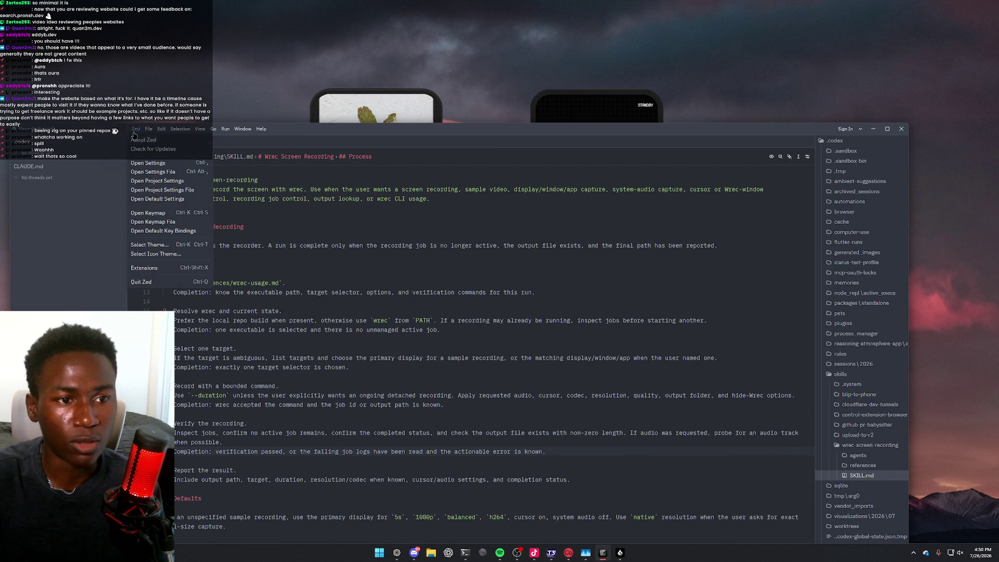
left_click(151, 130)
left_click(186, 181)
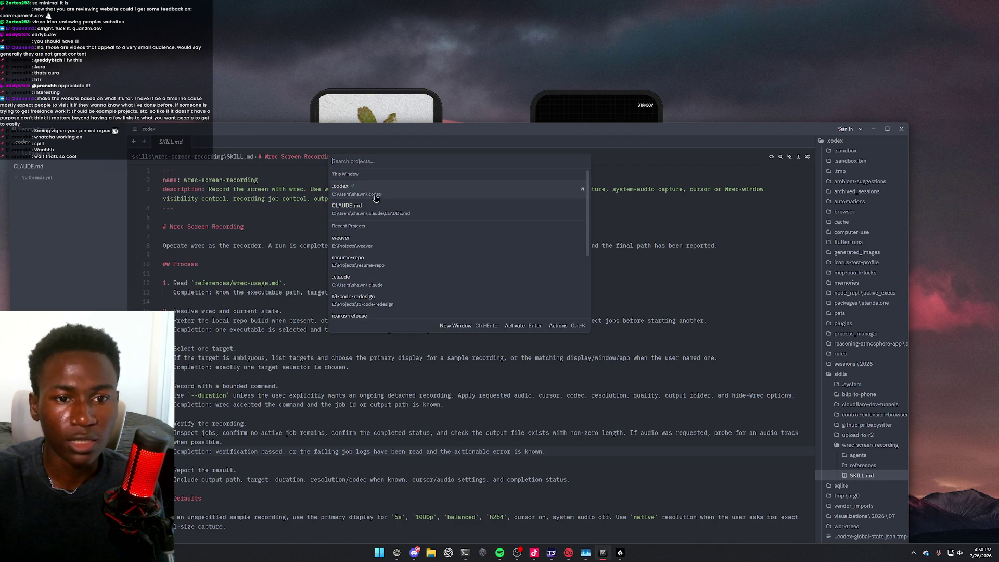
left_click(381, 247)
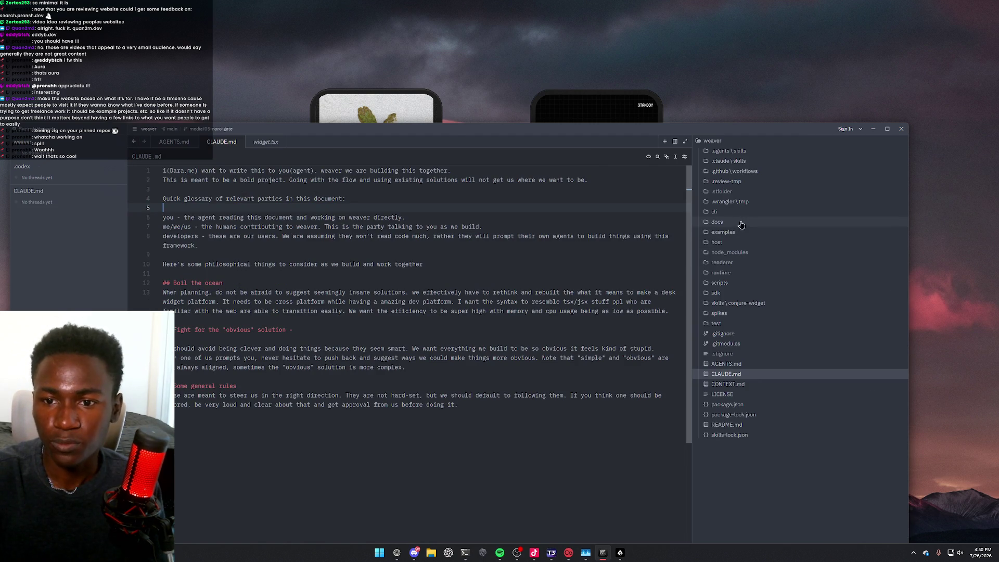
Expand examples > noro-shell in the project tree and open widget.tsx
right_click(582, 195)
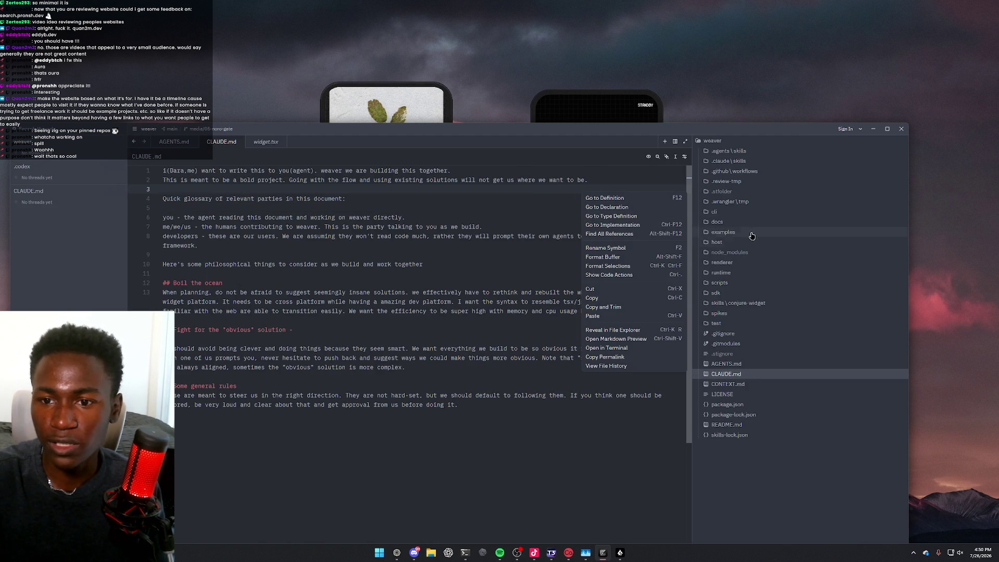
left_click(728, 222)
left_click(728, 223)
left_click(731, 233)
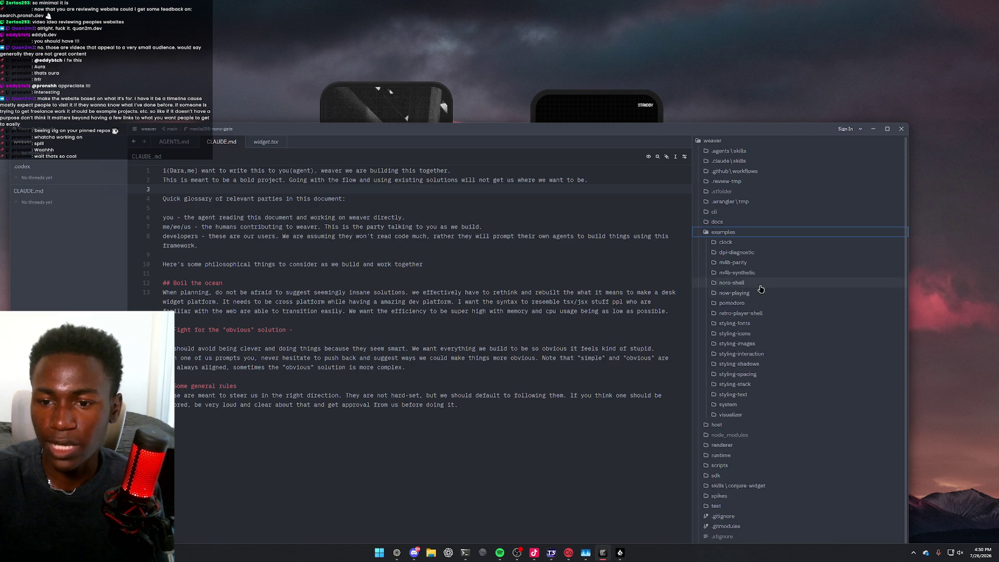
left_click(745, 284)
left_click(739, 333)
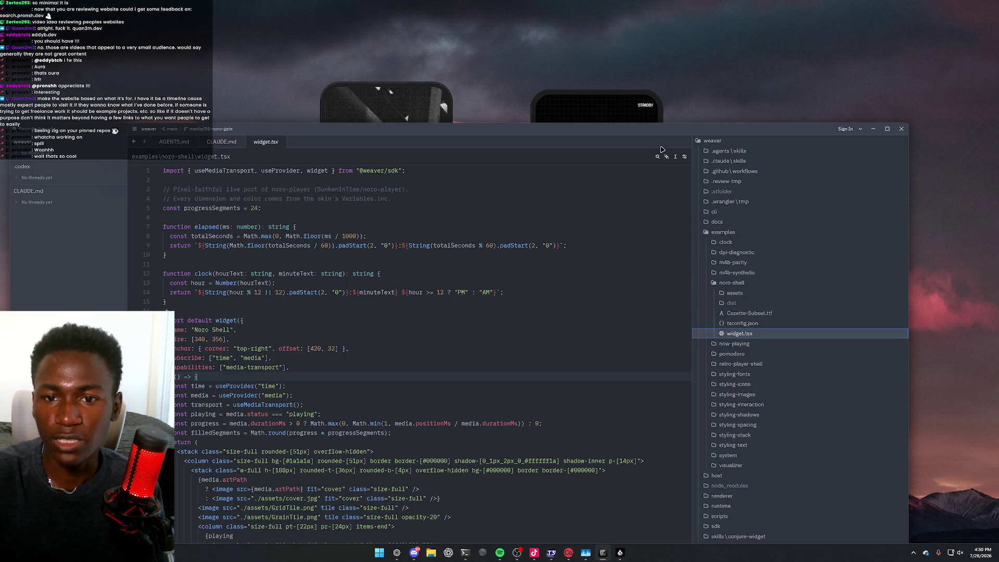
Review widget.tsx, highlighting line 48 and the grille/playback code (lines 68–84), then minimize Zed
left_click_drag(645, 133, 694, 24)
scroll(426, 280, "down", 8)
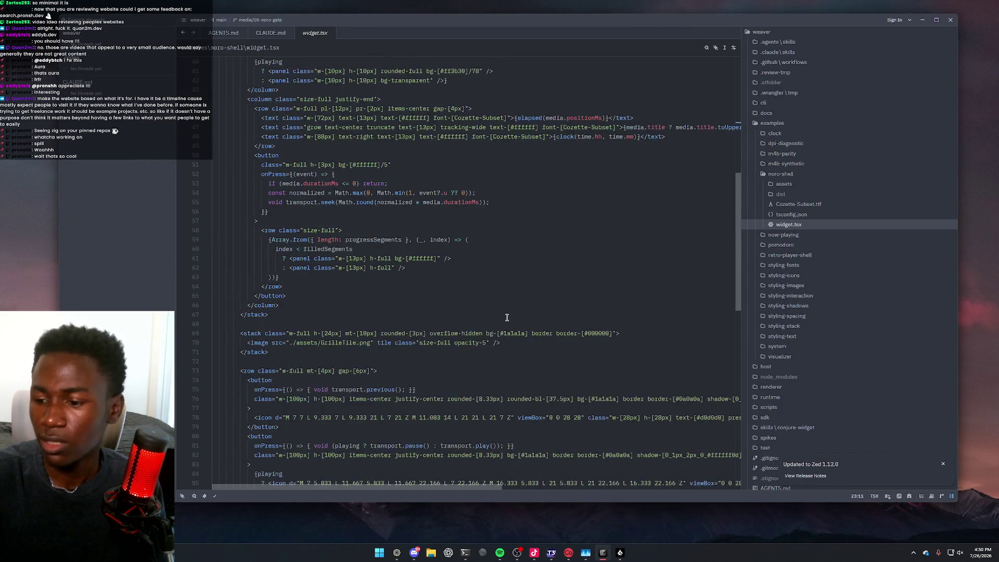
left_click(424, 277)
scroll(327, 179, "up", 3)
mouse_move(240, 184)
left_mouse_down()
mouse_move(313, 291)
mouse_move(303, 249)
left_mouse_up()
left_click(255, 196)
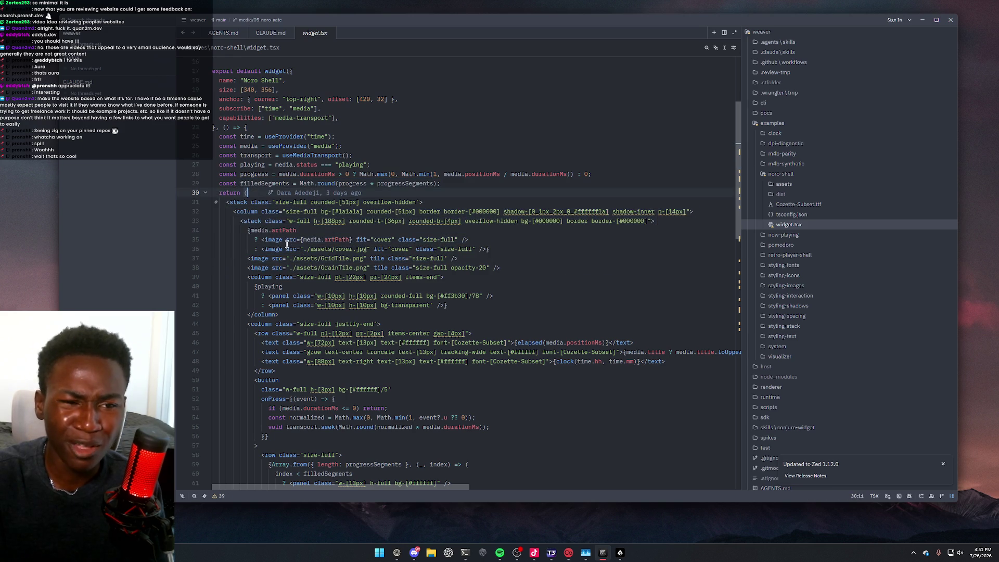
scroll(314, 216, "down", 10)
mouse_move(224, 154)
left_mouse_down()
mouse_move(384, 350)
mouse_move(312, 277)
mouse_move(402, 360)
left_mouse_up()
scroll(403, 360, "down", 5)
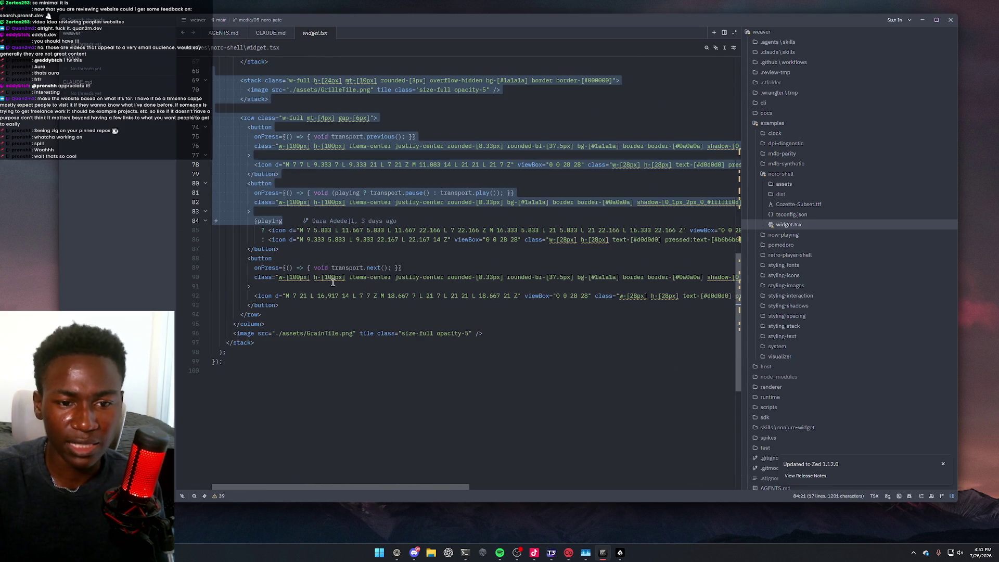
left_click_drag(292, 306, 484, 296)
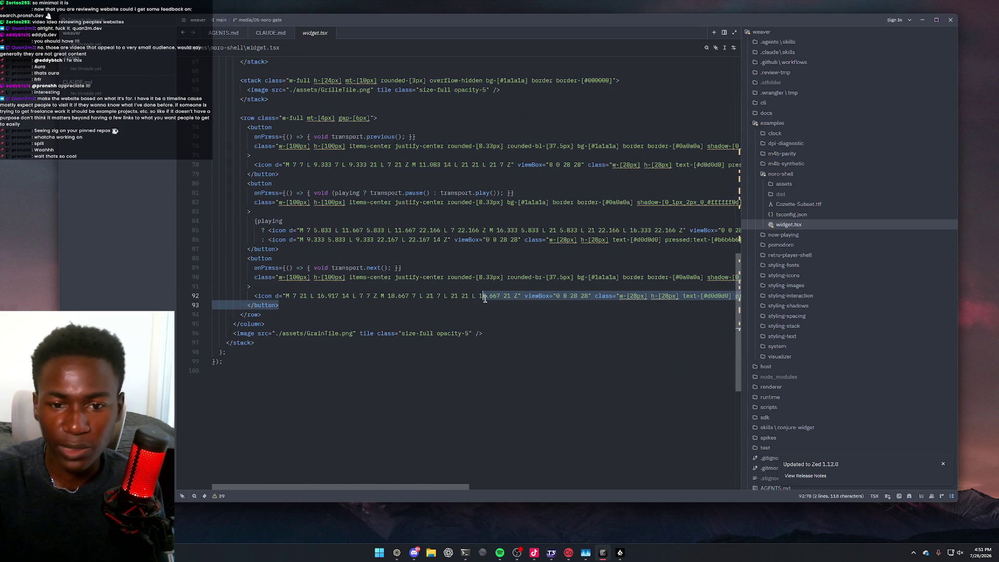
left_click(922, 20)
mouse_move(395, 145)
left_mouse_down()
mouse_move(414, 171)
mouse_move(402, 137)
mouse_move(404, 152)
left_mouse_up()
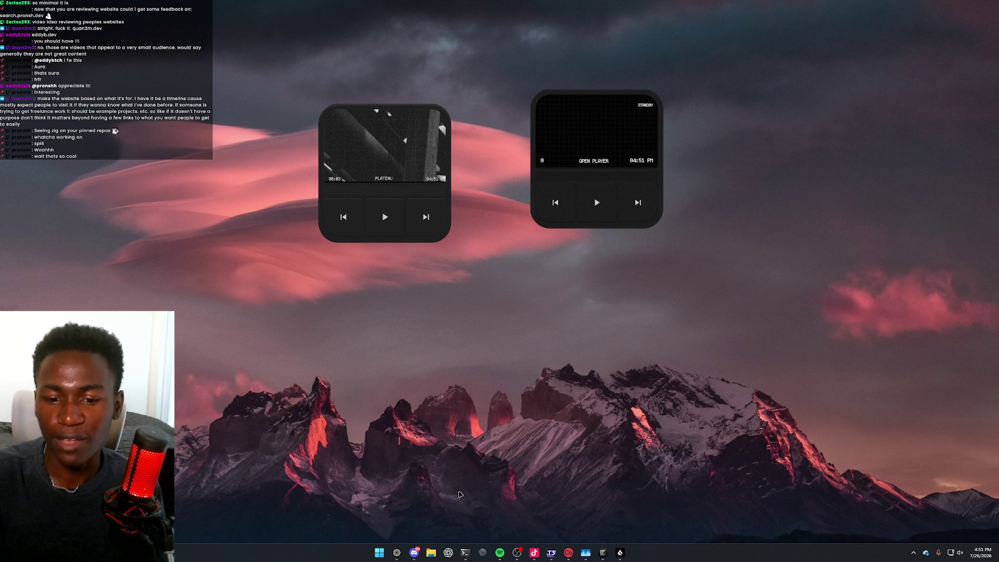
Bring up the OBS and Spotify windows from the taskbar, then minimize them
left_click(517, 554)
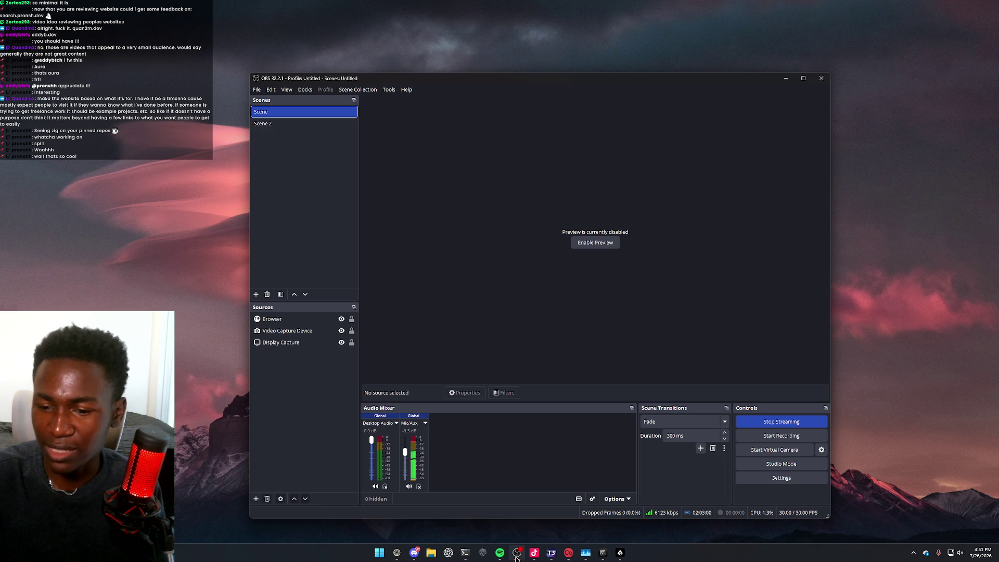
left_click(516, 557)
left_click(501, 555)
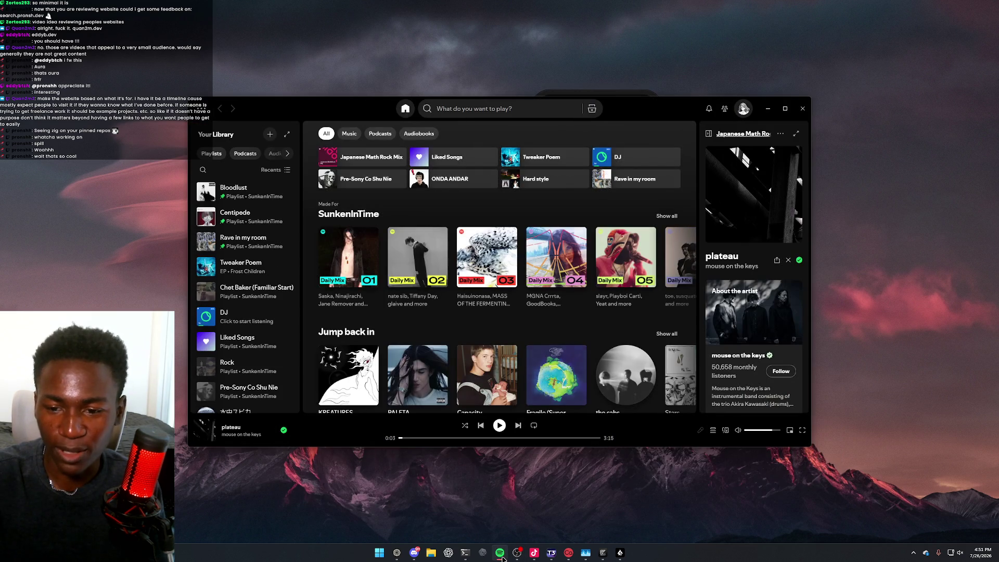
left_click(745, 430)
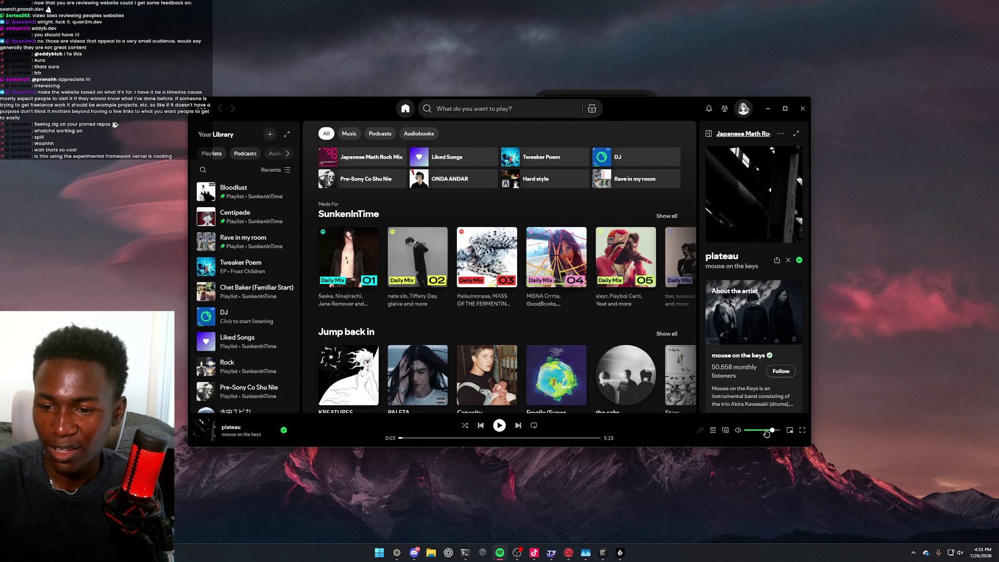
left_click(768, 108)
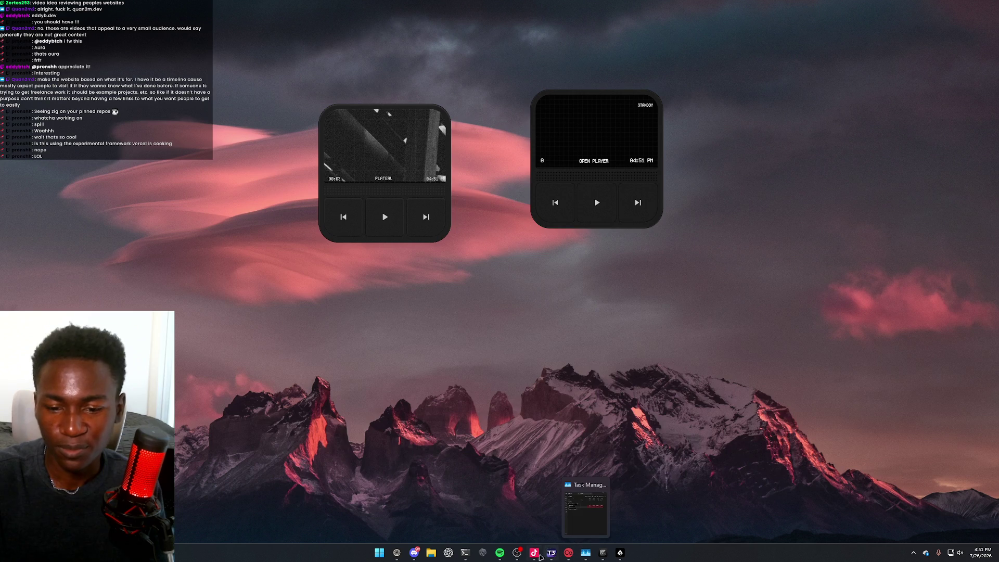
Peek at TikTok LIVE Studio, raise the left player widget, and open Task Manager filtered to weaver
left_click(534, 554)
left_click(533, 554)
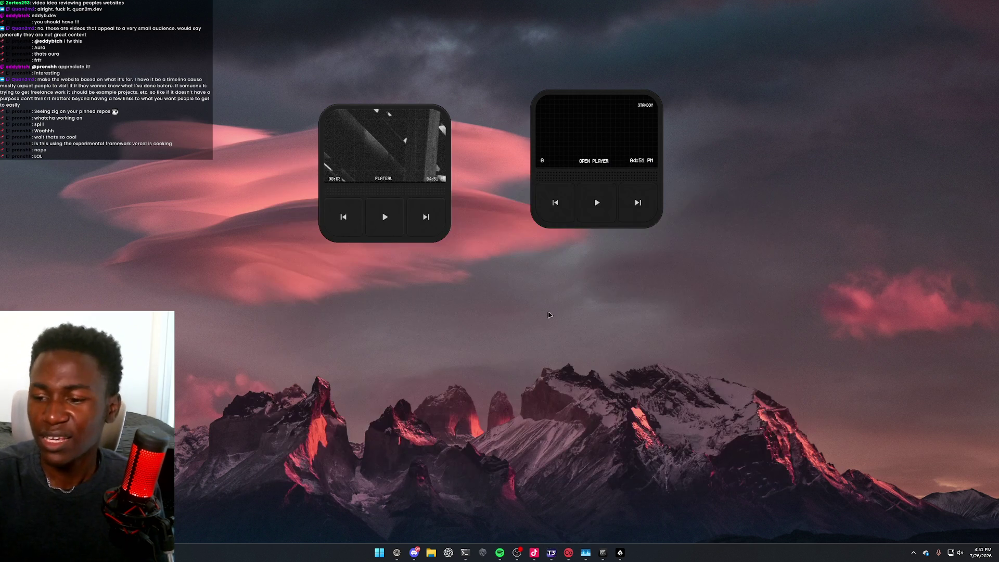
mouse_move(387, 216)
left_mouse_down()
mouse_move(426, 201)
mouse_move(412, 223)
mouse_move(385, 205)
left_mouse_up()
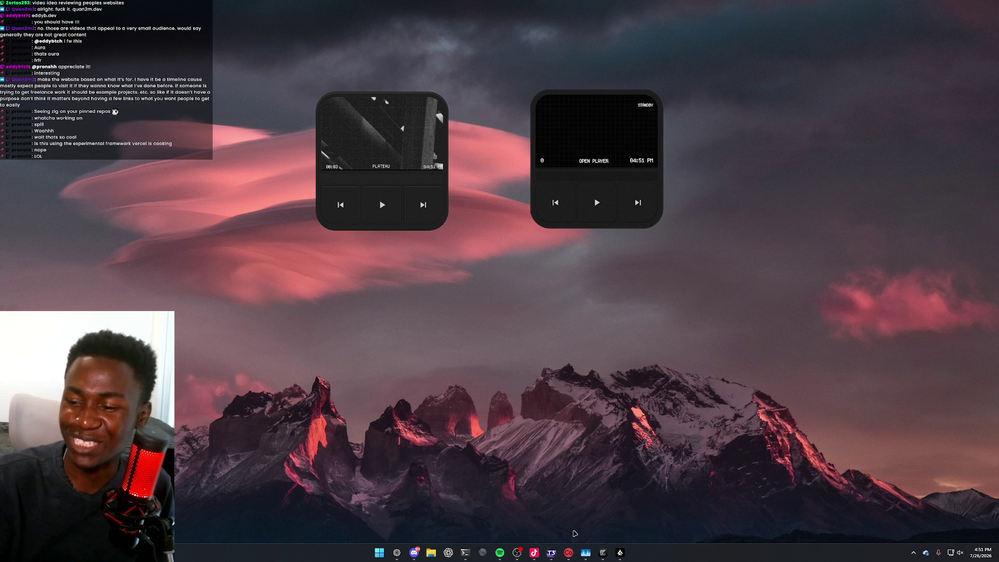
left_click(586, 552)
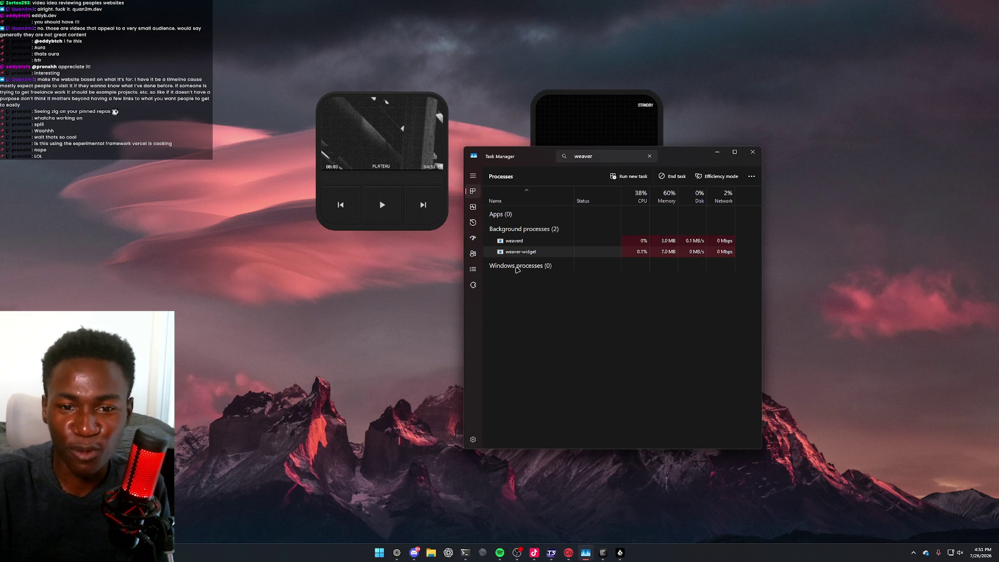
Inspect the weaverd and weaver-widget processes, then bring up the PowerShell usage table ($8966.61 total)
left_click_drag(563, 170, 547, 224)
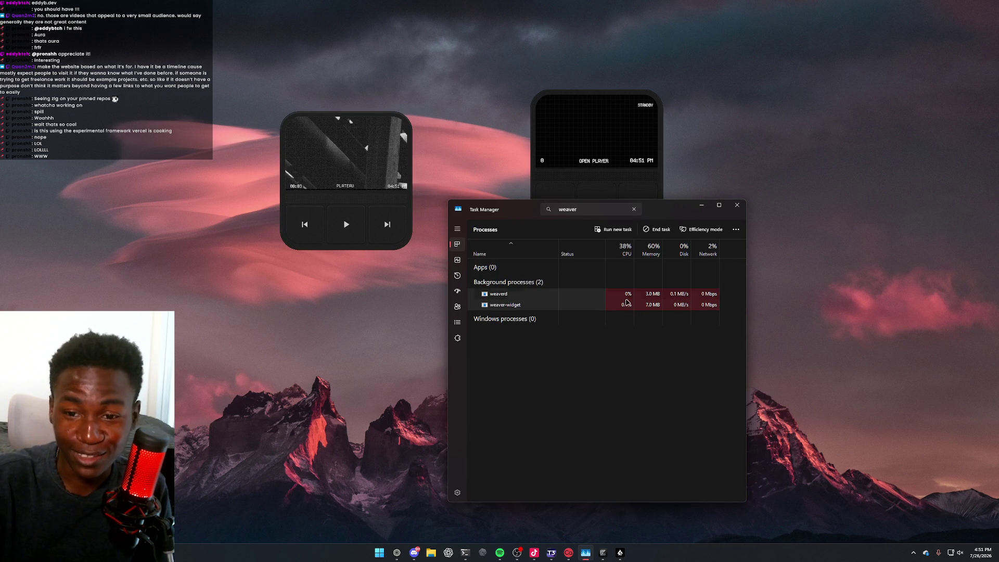
left_click(508, 299)
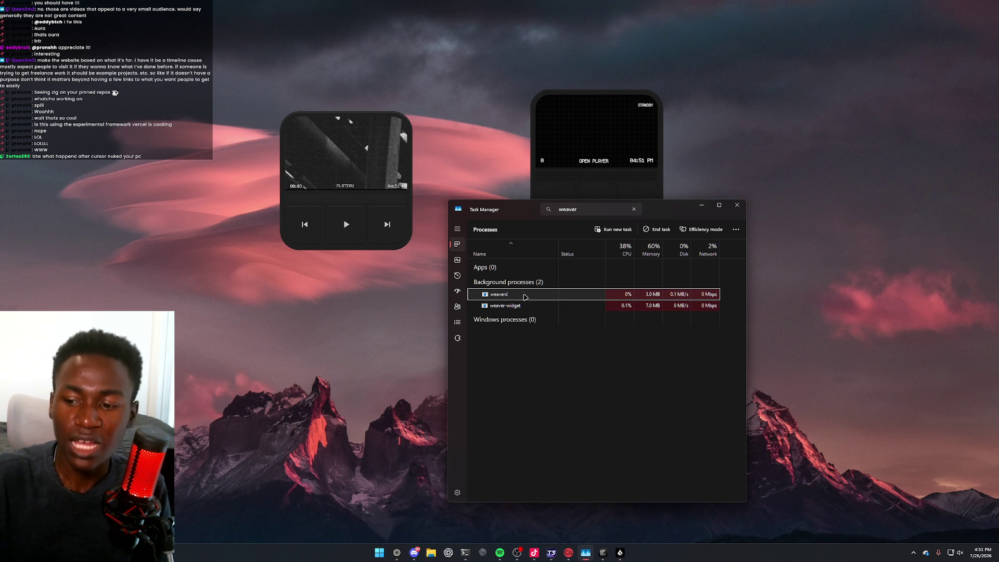
left_click(499, 307)
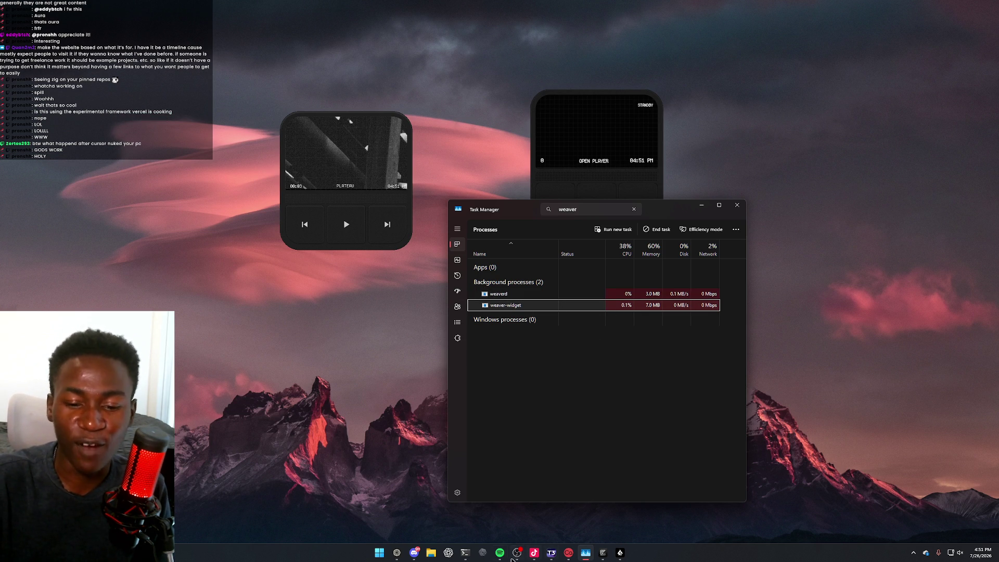
mouse_move(465, 553)
left_click(516, 484)
scroll(601, 336, "up", 2)
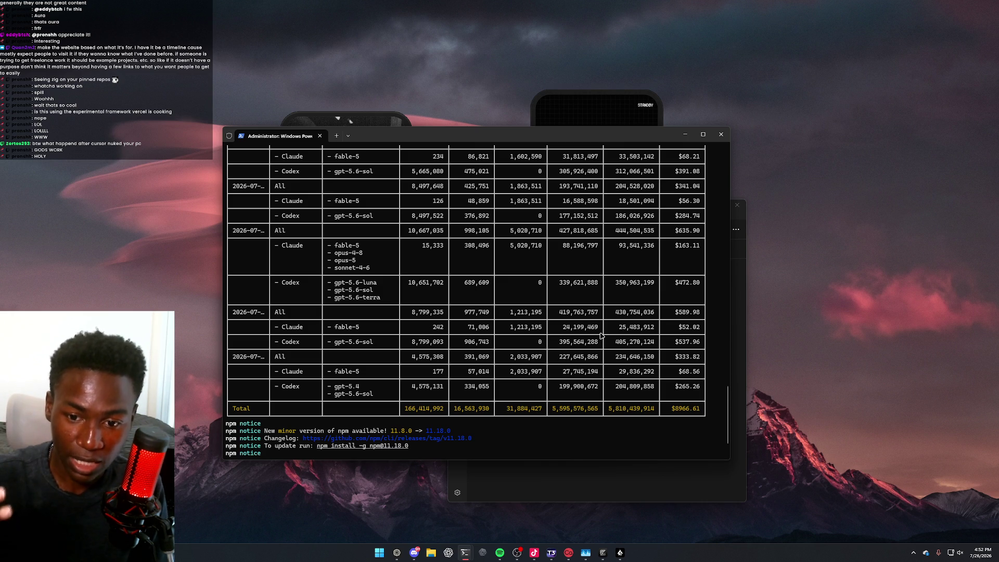
Highlight the usage table's Total row up through the All row to review the totals
mouse_move(667, 410)
left_mouse_down()
mouse_move(427, 403)
mouse_move(598, 416)
mouse_move(411, 426)
mouse_move(426, 405)
left_mouse_up()
mouse_move(669, 392)
left_mouse_down()
mouse_move(640, 367)
mouse_move(665, 306)
mouse_move(671, 319)
left_mouse_up()
left_click(671, 319)
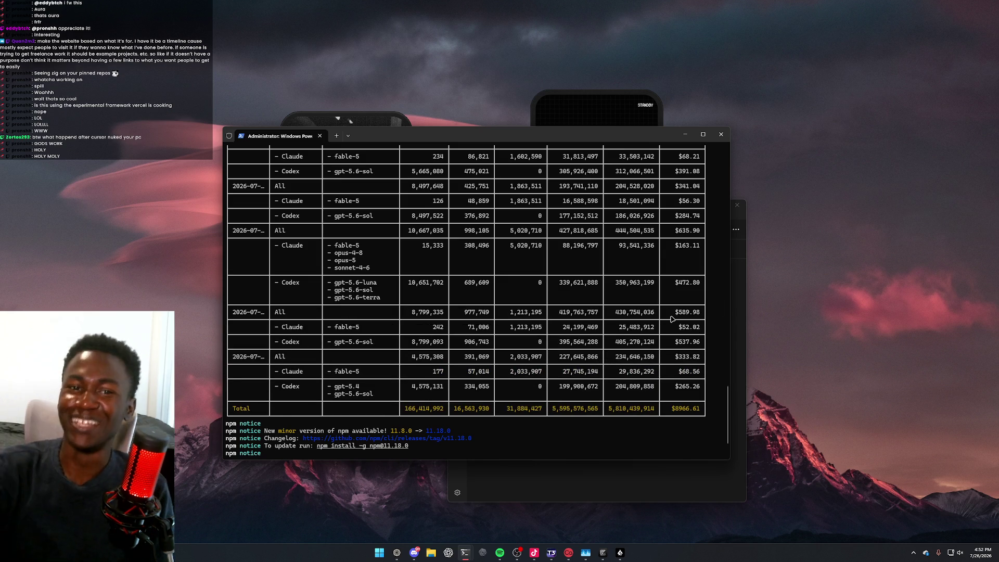
Move the PLATEAU player widget above the terminal and shift the terminal window right
mouse_move(348, 119)
left_mouse_down()
mouse_move(397, 26)
mouse_move(428, 65)
left_mouse_up()
left_click_drag(453, 139, 480, 214)
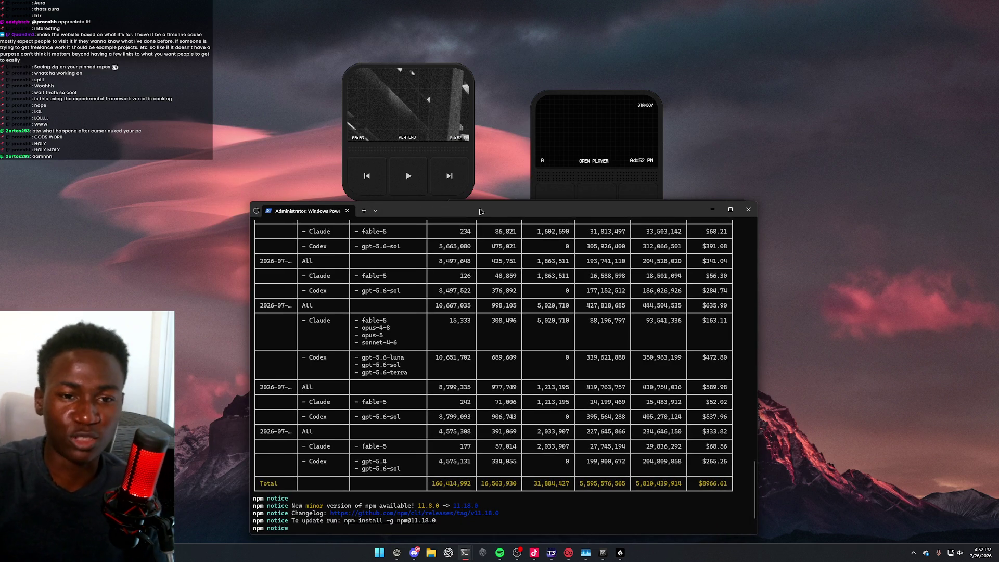
left_click_drag(480, 210, 500, 191)
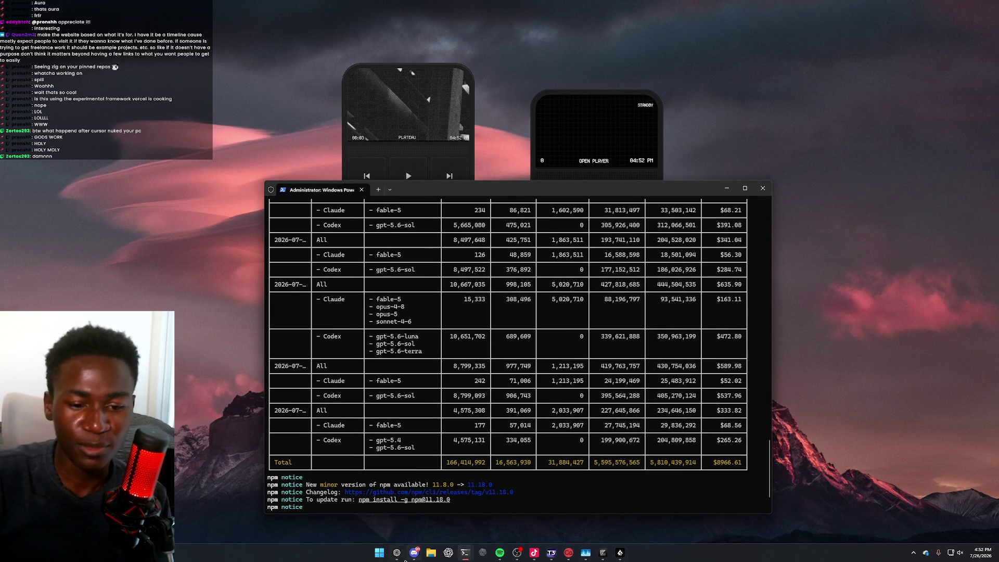
Start a new browser search for 'gre' to bring up Greptile suggestions
left_click(398, 553)
key("ctrl+t")
type("gre")
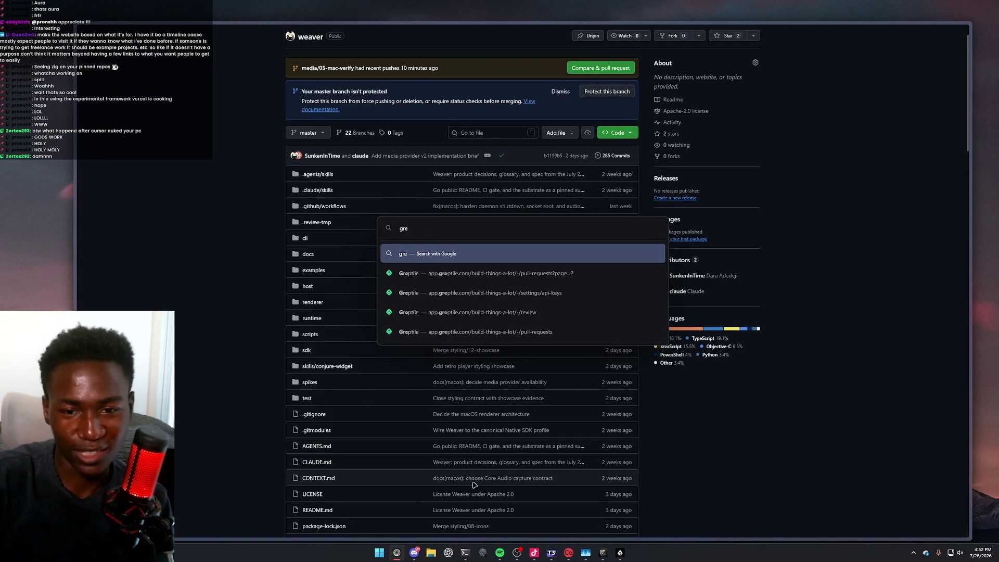
Open the suggested Greptile page and go to its Analytics dashboard
left_click(424, 272)
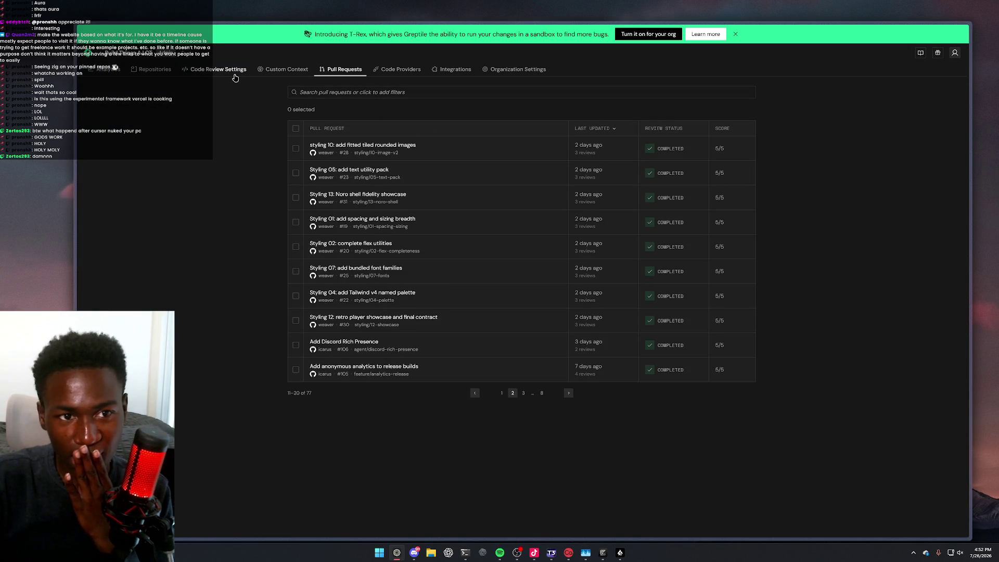
left_click(154, 69)
left_click(108, 70)
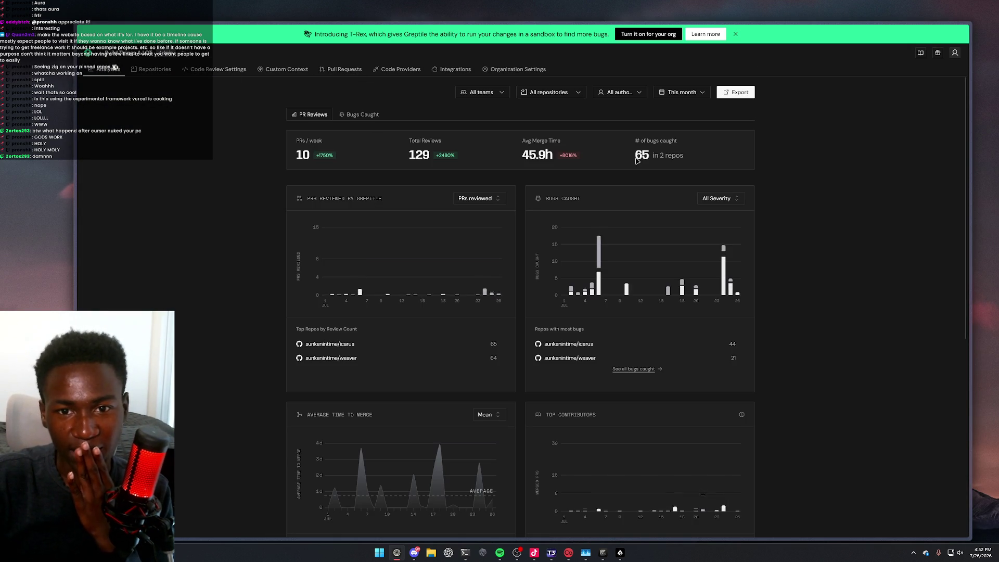
Highlight the 129 total reviews figure, then minimise the browser back to the desktop
double_click(410, 156)
left_click(382, 161)
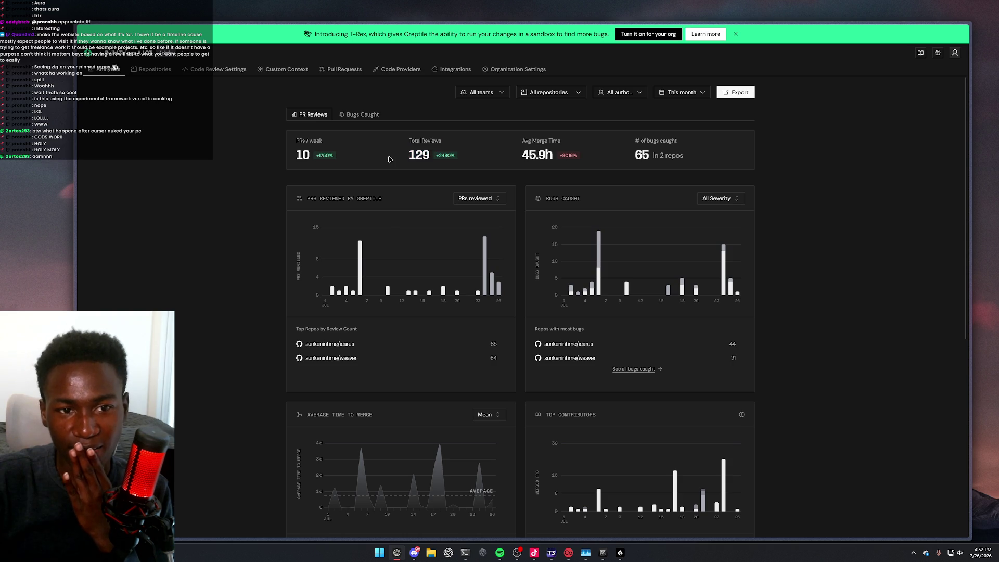
double_click(414, 157)
left_click(423, 157)
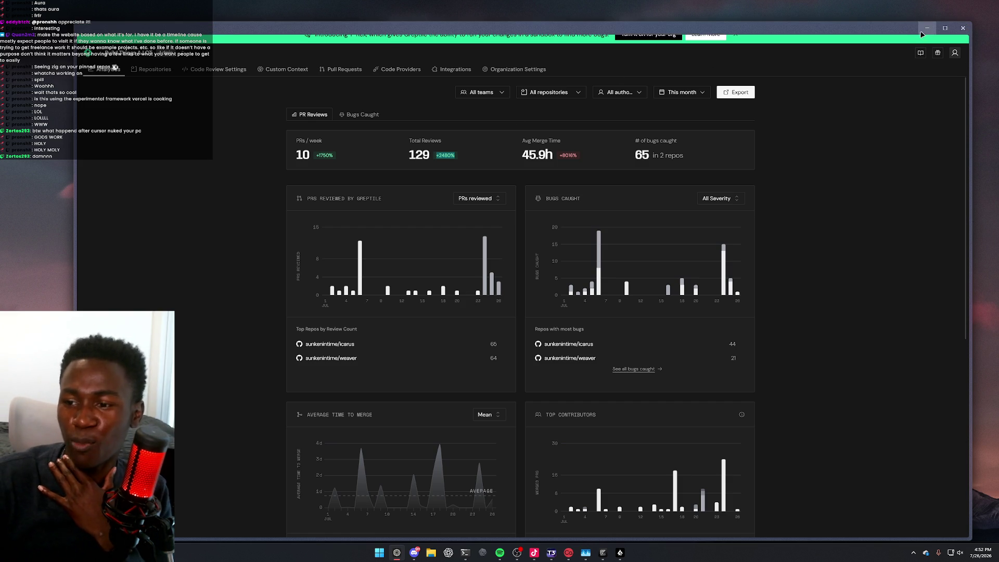
left_click(927, 28)
left_click(509, 180)
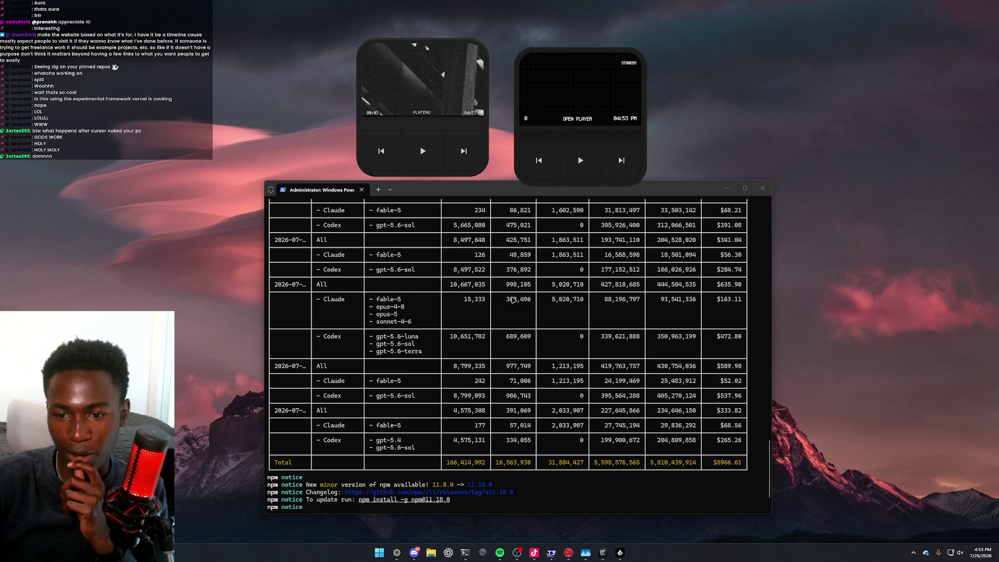
Review earlier usage rows, launch the ChatGPT app via Windows search, and play the left widget
scroll(545, 329, "up", 4)
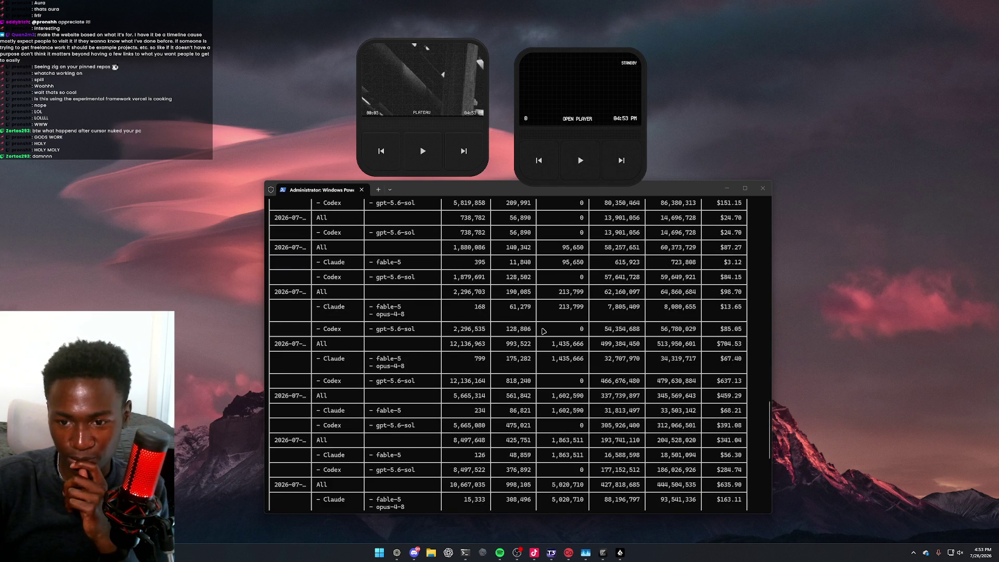
key("super")
type("chatGPT")
key("Return")
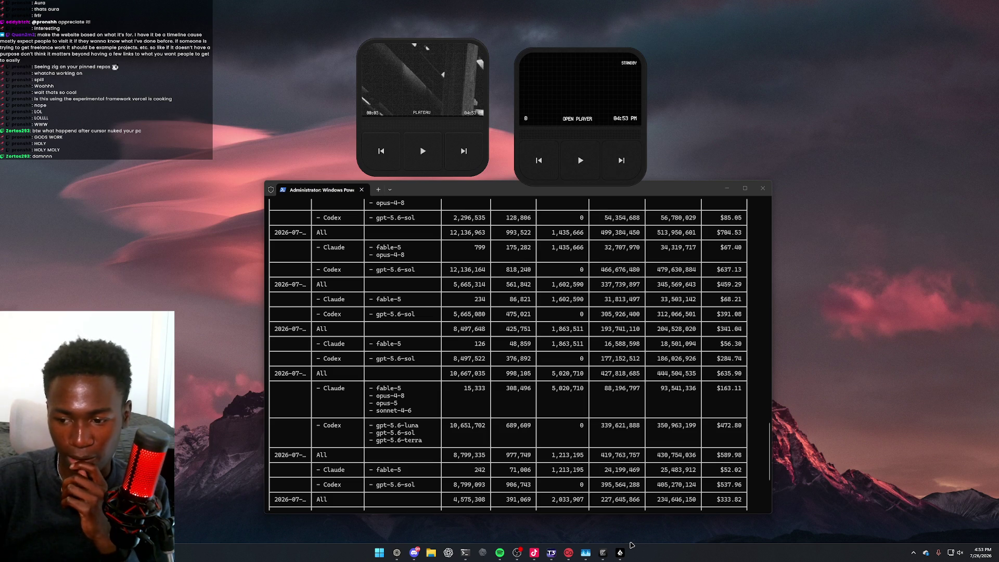
scroll(454, 270, "down", 1)
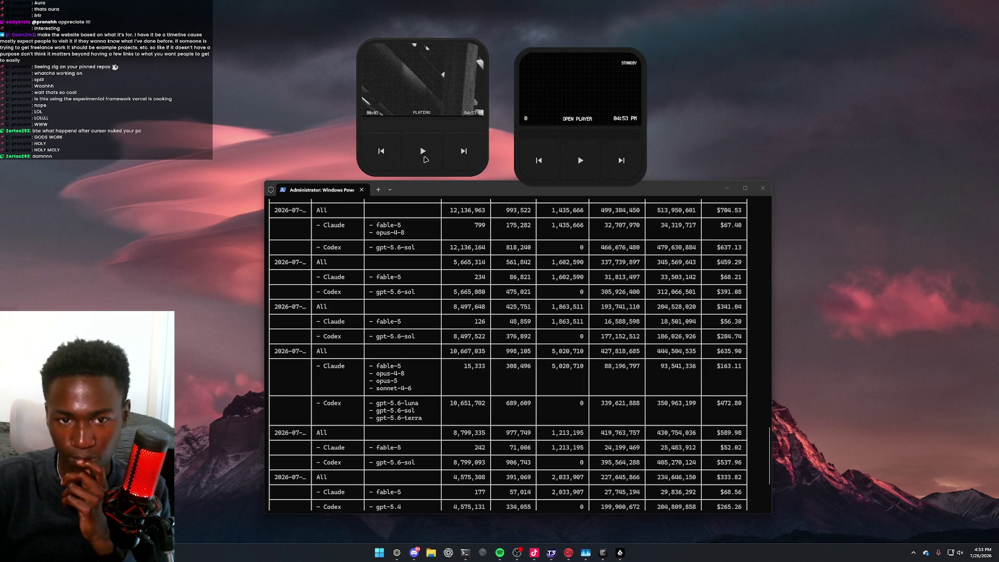
left_click(423, 149)
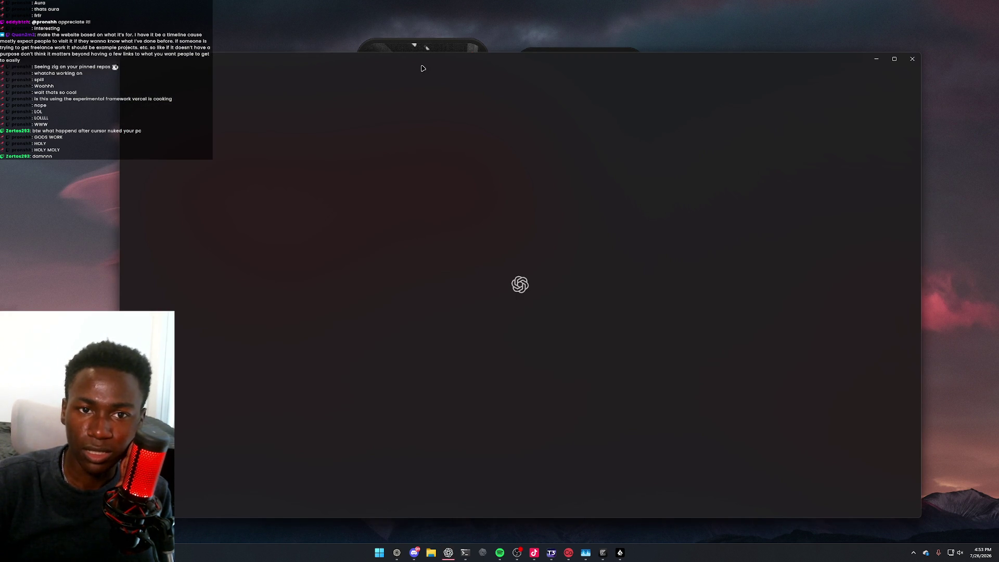
Move the Codex window lower and nudge the NoroPlayer widget up and right
left_click_drag(426, 53, 443, 204)
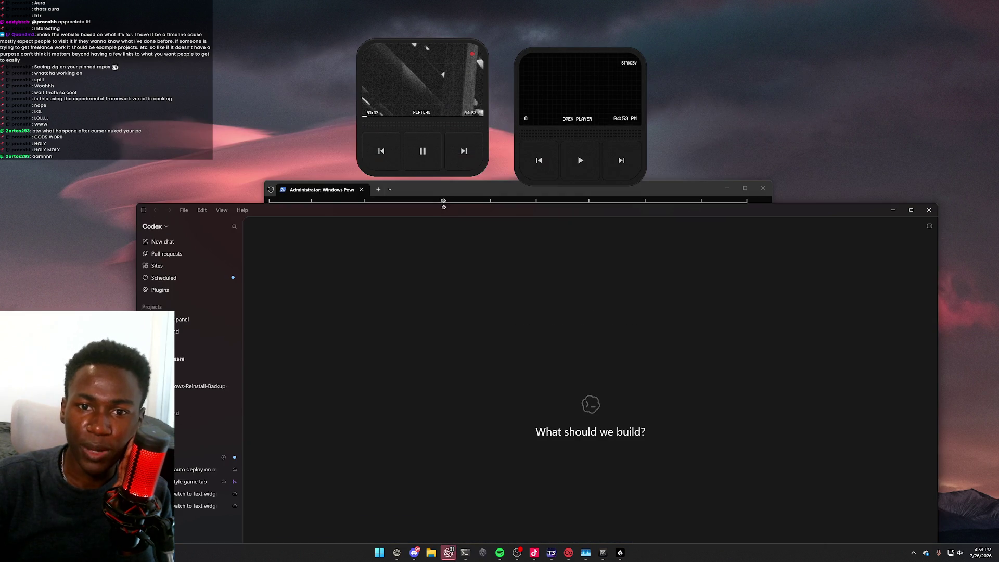
right_click(543, 136)
mouse_move(562, 87)
left_mouse_down()
mouse_move(587, 73)
mouse_move(573, 62)
mouse_move(580, 75)
left_mouse_up()
Seek the left player to 01:28 and show the NoroPlayer skin's Rainmeter submenu
right_click(573, 64)
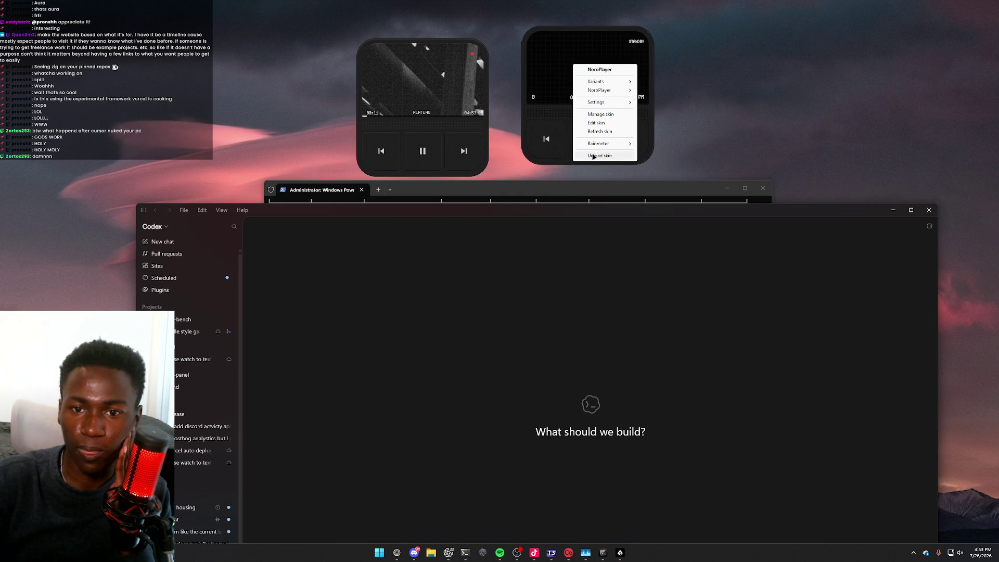
left_click(436, 115)
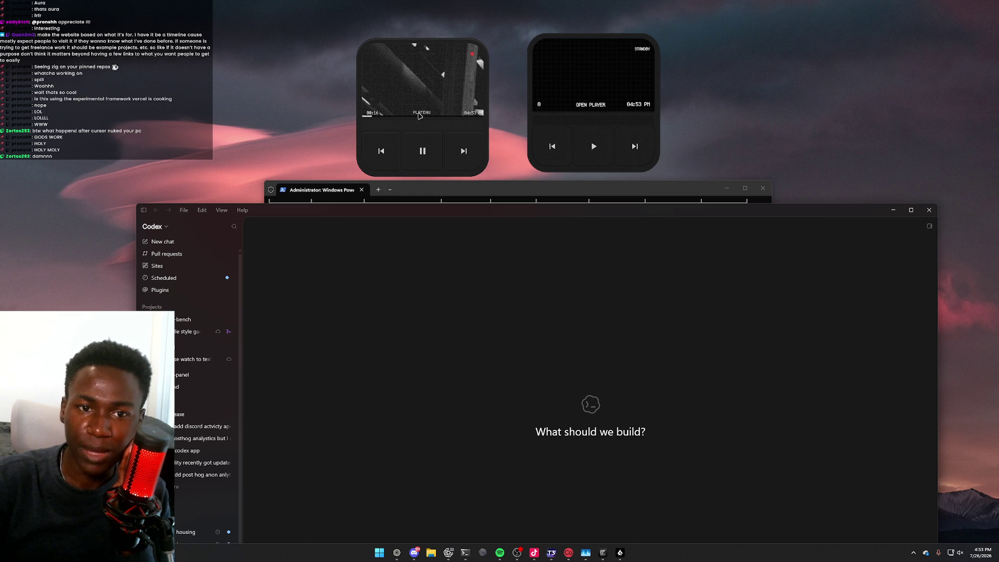
left_click(417, 116)
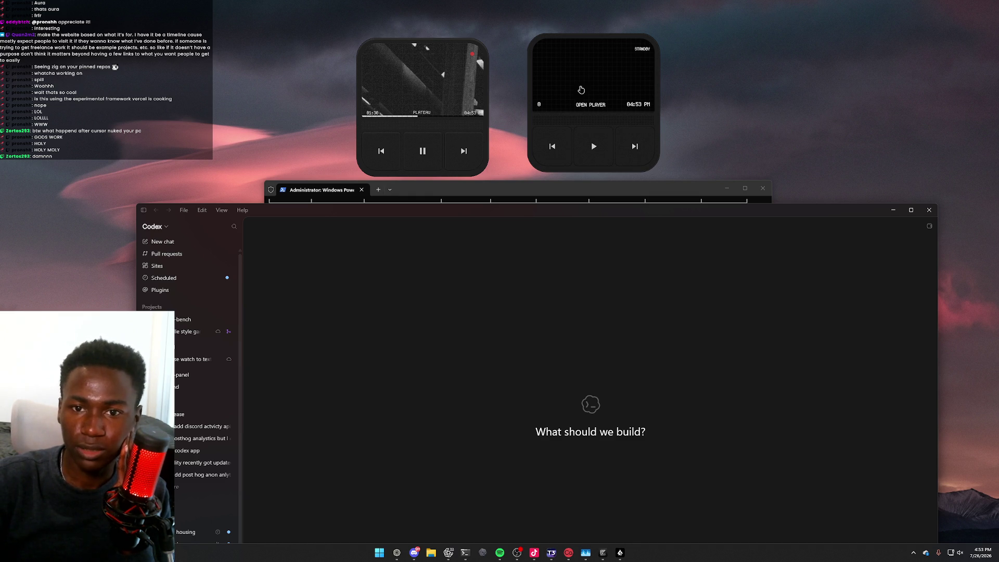
right_click(566, 73)
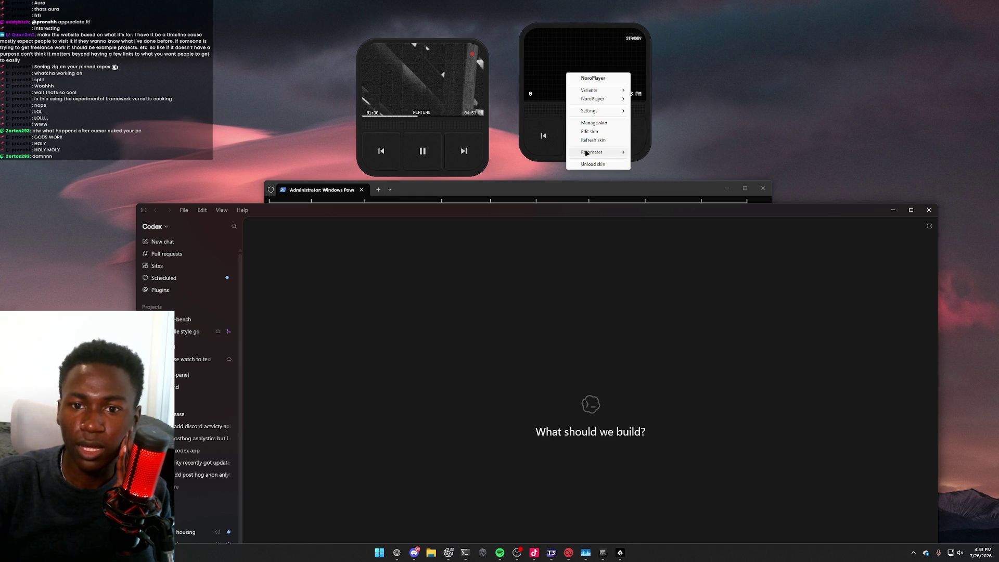
mouse_move(587, 152)
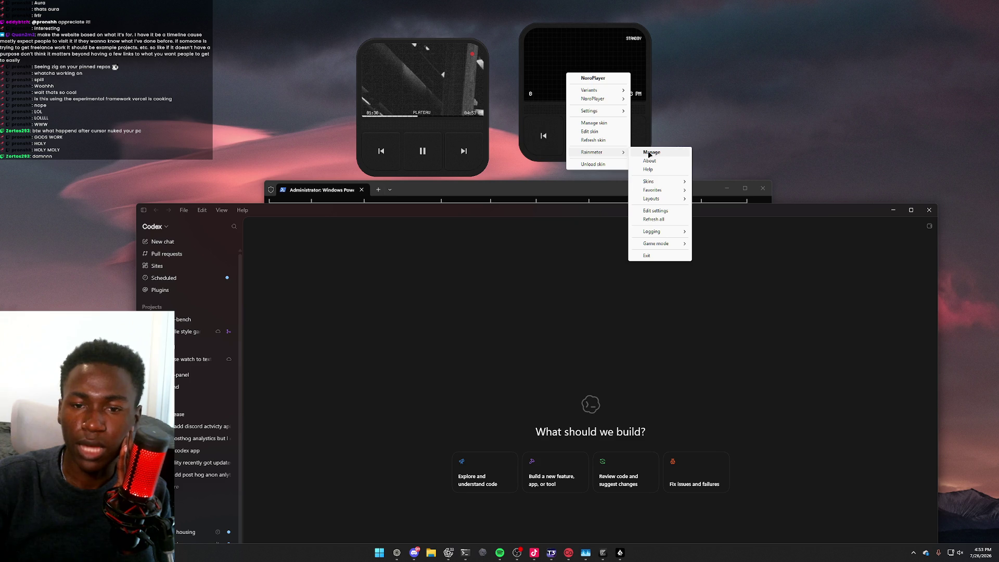
Go to github.com and open NoroPlayer/Player.ini in the noro-player repository
left_click(397, 552)
key("ctrl+l")
type("git")
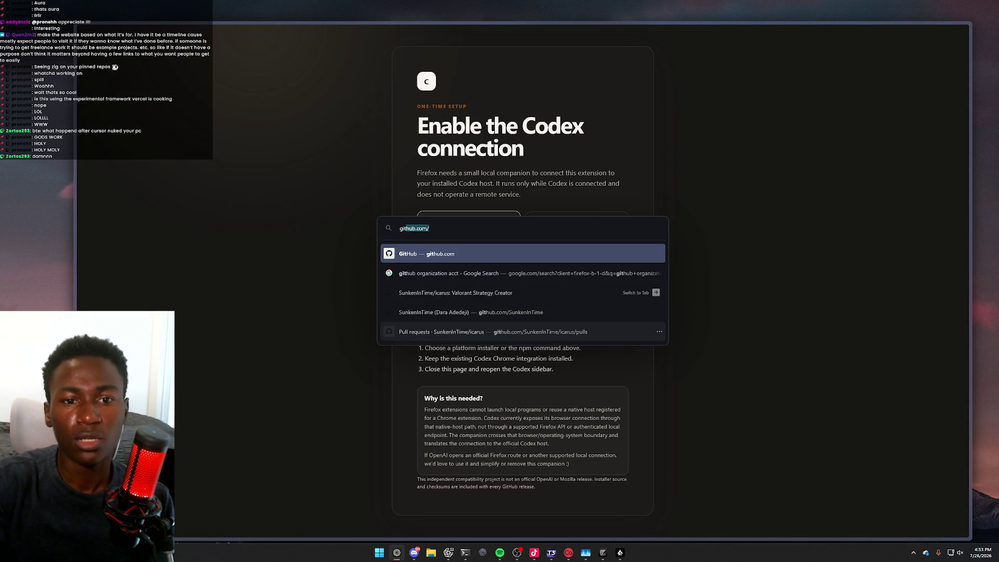
key("Return")
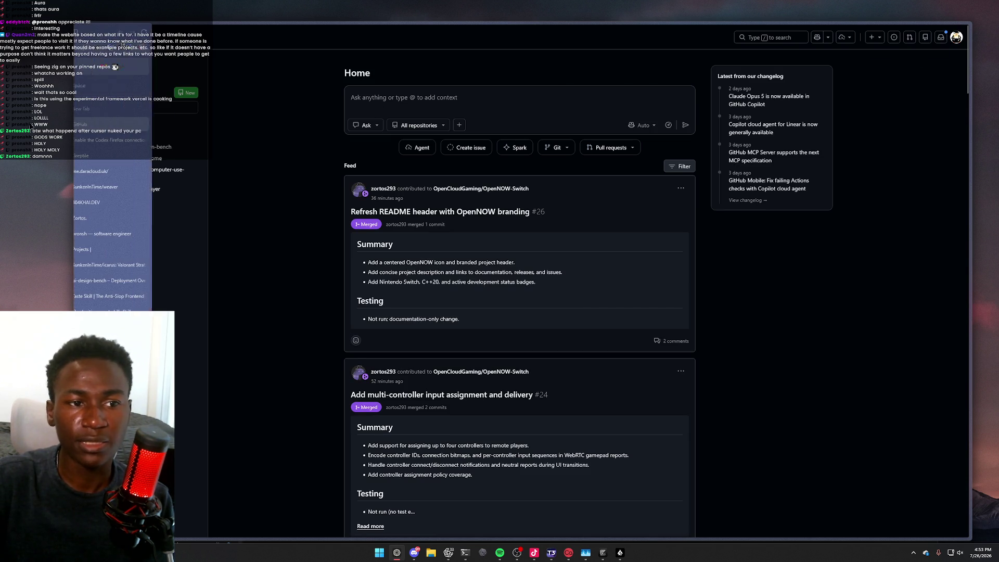
left_click(190, 109)
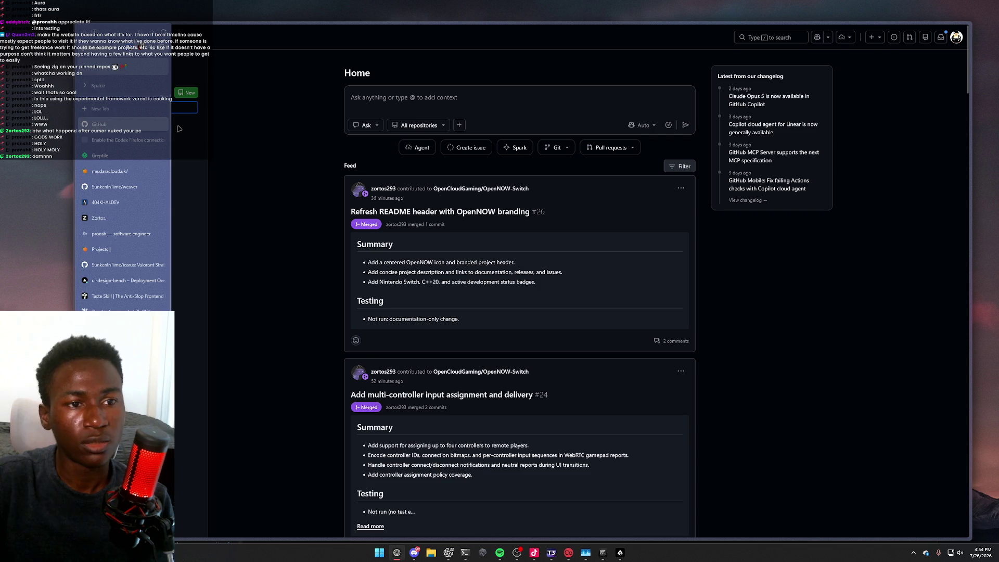
type("noro")
left_click(150, 127)
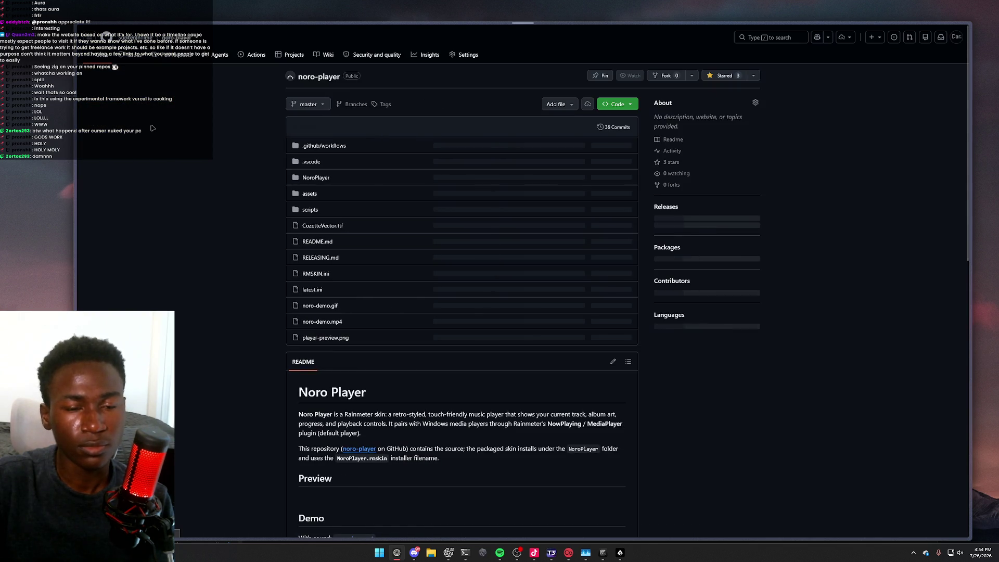
left_click(322, 178)
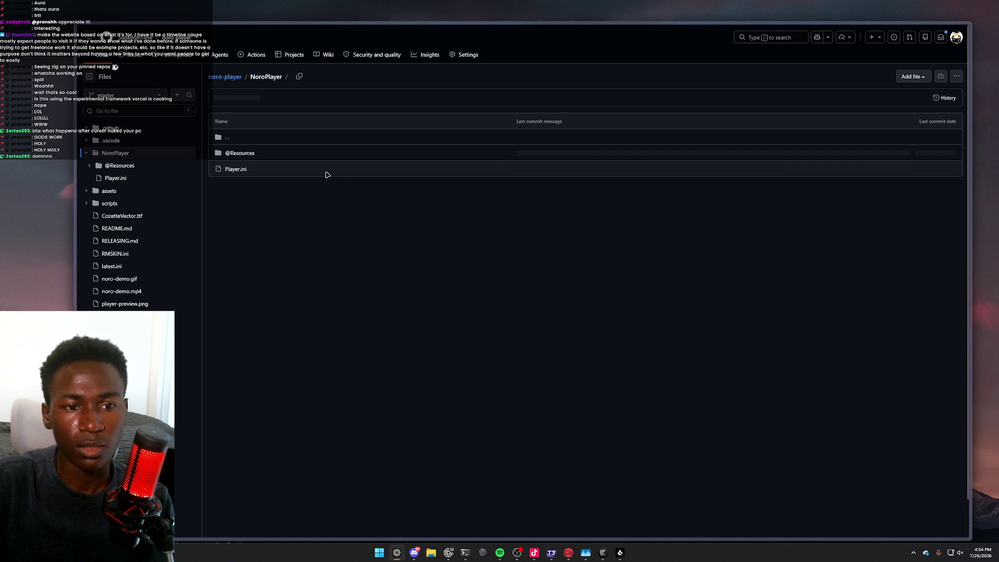
left_click(238, 169)
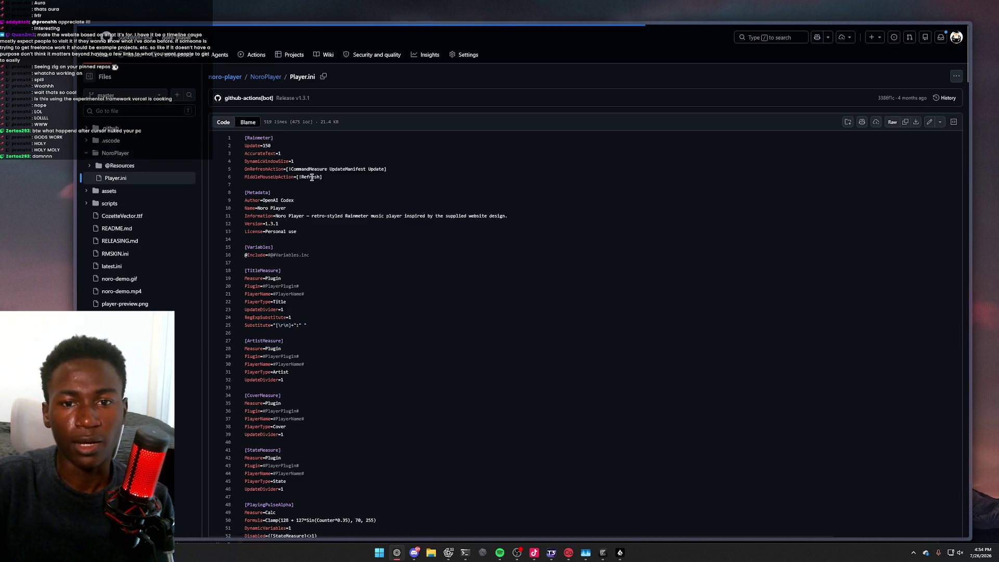
Highlight Player.ini's ScreenTint and GridOverlay lines through line 175
scroll(402, 253, "down", 10)
left_click_drag(245, 145, 313, 207)
mouse_move(374, 236)
left_mouse_down()
mouse_move(395, 292)
mouse_move(486, 397)
left_mouse_up()
scroll(486, 397, "down", 5)
left_click_drag(245, 265, 515, 320)
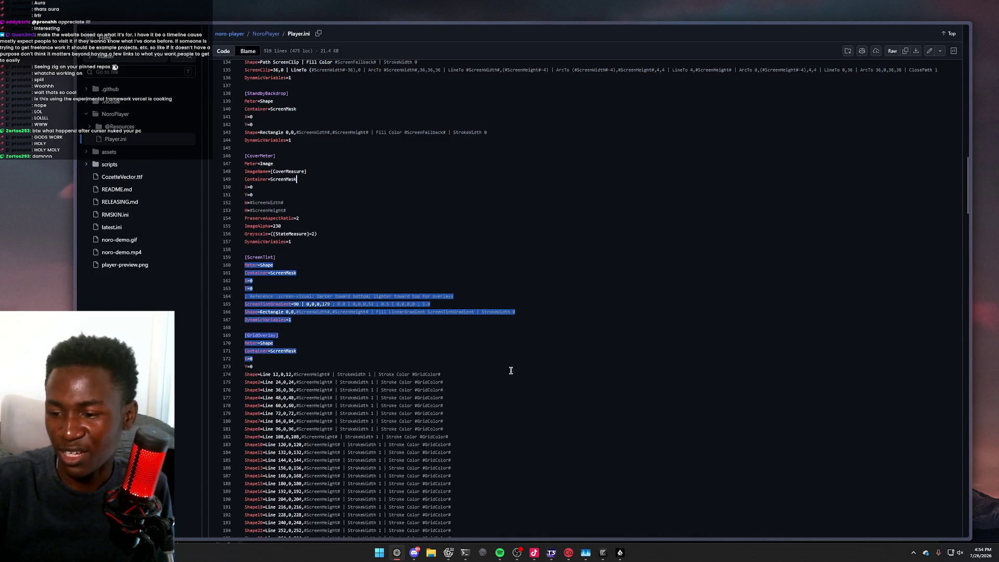
left_click(515, 382, "shift")
mouse_move(603, 555)
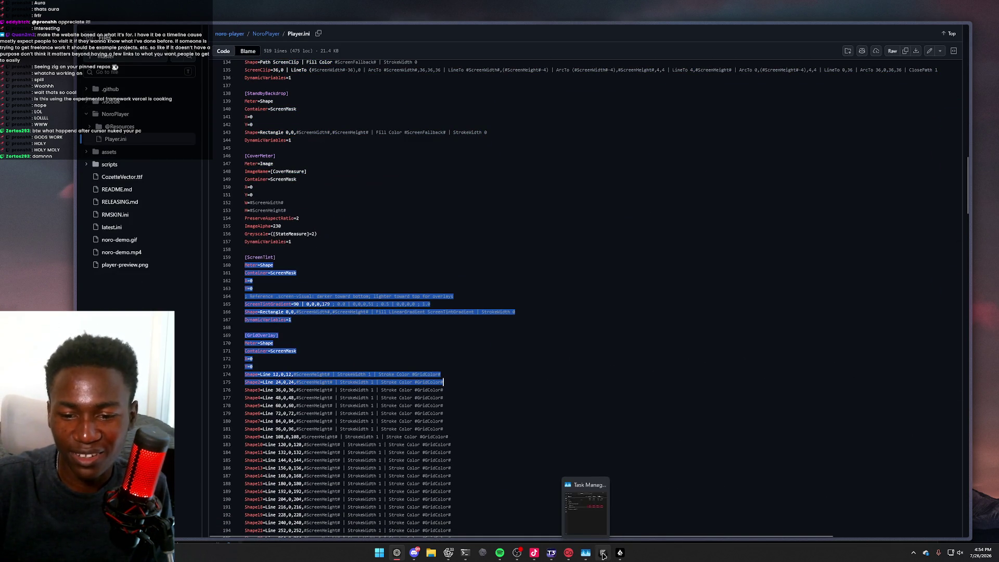
left_click(603, 556)
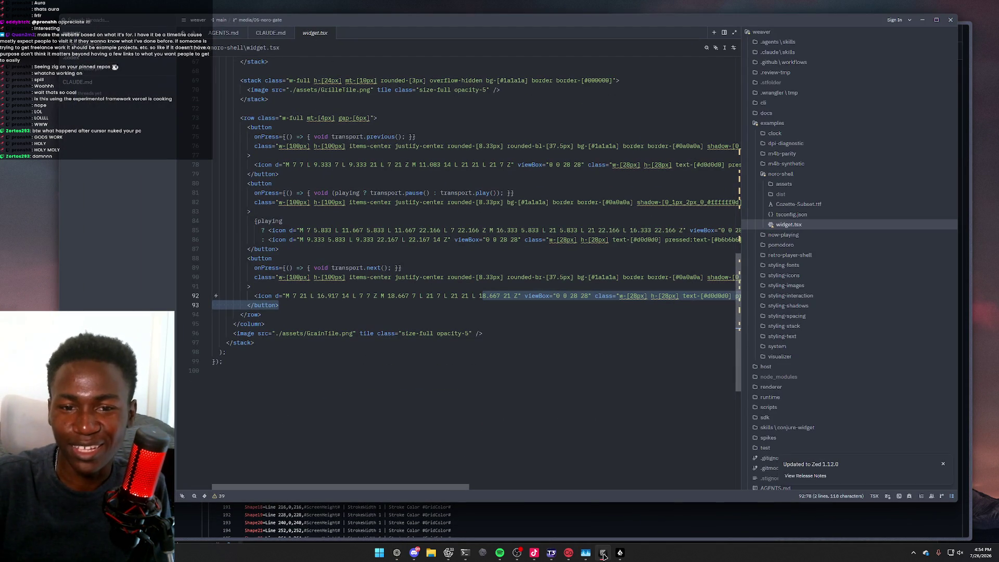
Select the previous button's class and icon lines (75–78) in widget.tsx
scroll(468, 312, "up", 8)
mouse_move(219, 291)
left_mouse_down()
mouse_move(375, 302)
mouse_move(521, 458)
left_mouse_up()
left_click(511, 410)
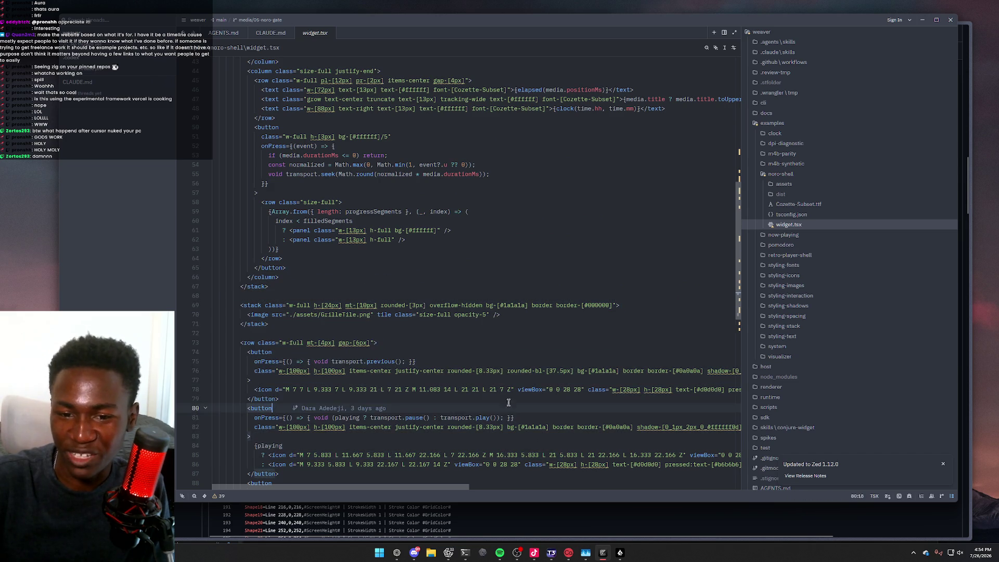
mouse_move(419, 361)
left_mouse_down()
mouse_move(375, 352)
mouse_move(532, 389)
left_mouse_up()
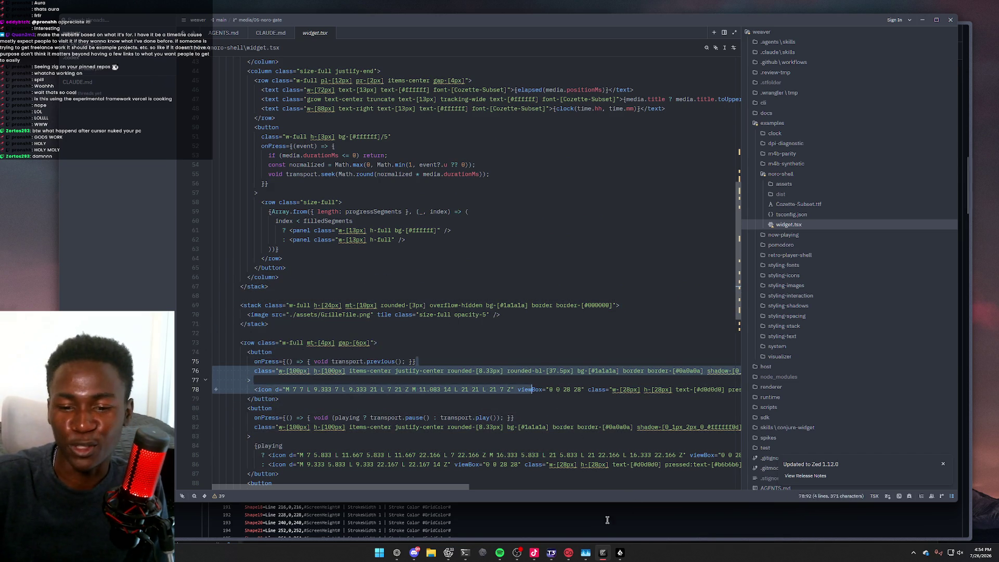
Scroll down GitHub's Player.ini to read its button meters
left_click(612, 520)
scroll(489, 404, "down", 8)
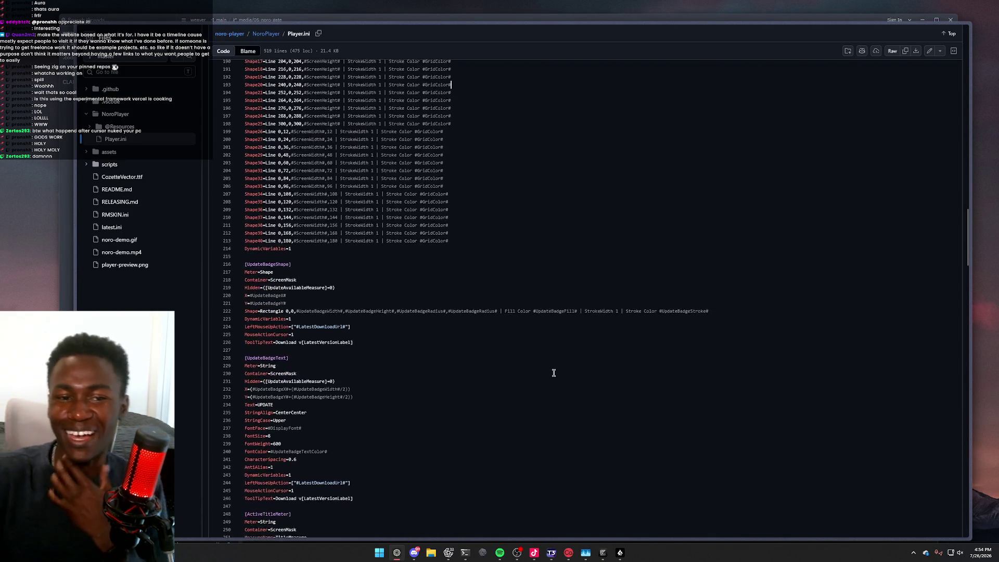
scroll(551, 369, "down", 10)
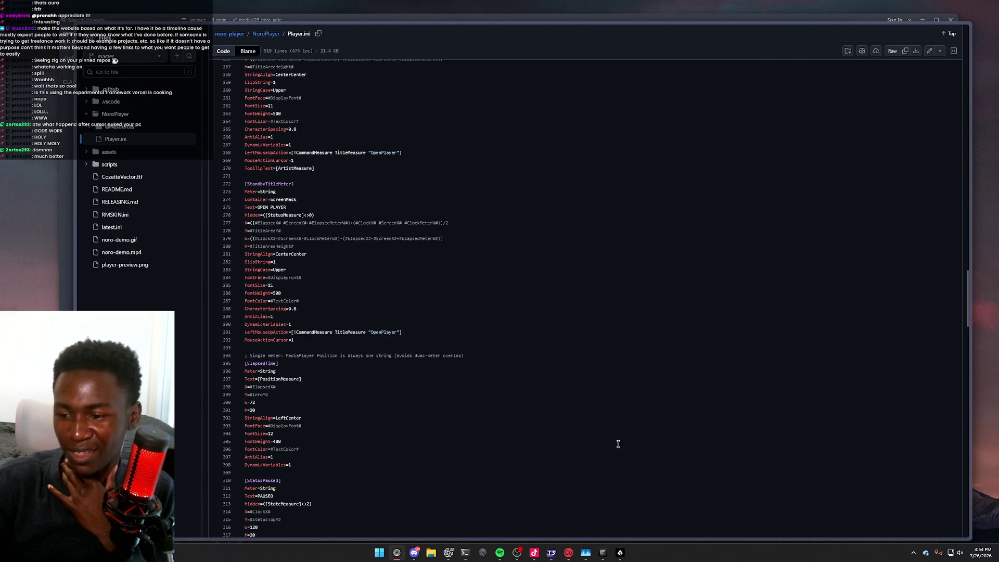
scroll(618, 444, "down", 18)
scroll(619, 426, "down", 5)
left_click(914, 552)
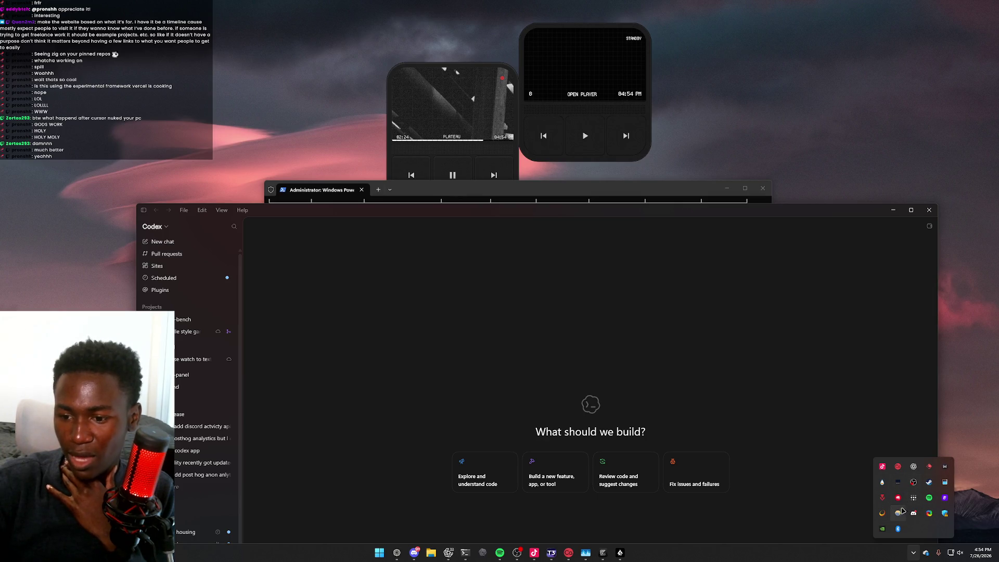
Scroll the PowerShell usage table to its $8966.61 Total row, then switch to T3 Code
left_click(535, 193)
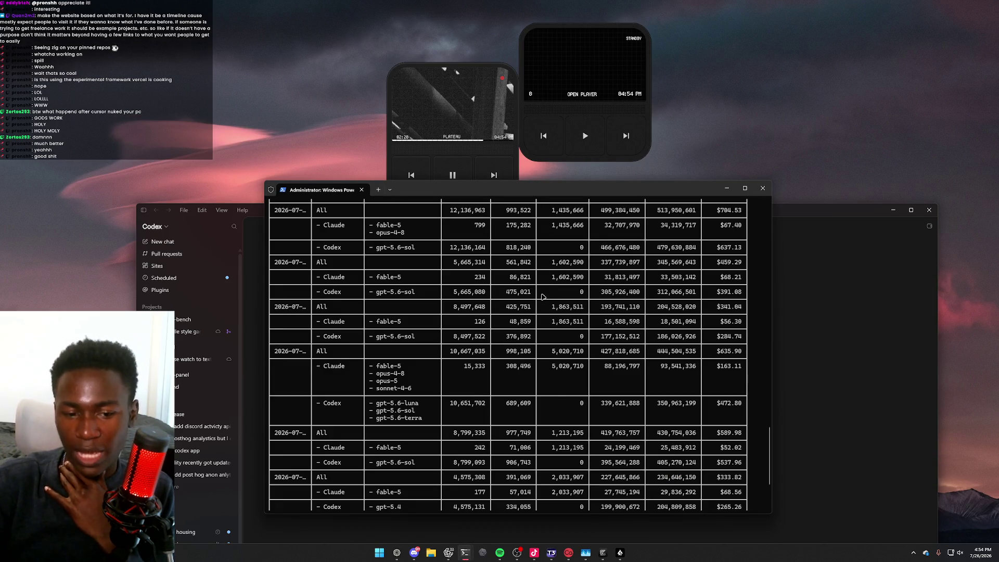
scroll(521, 297, "down", 5)
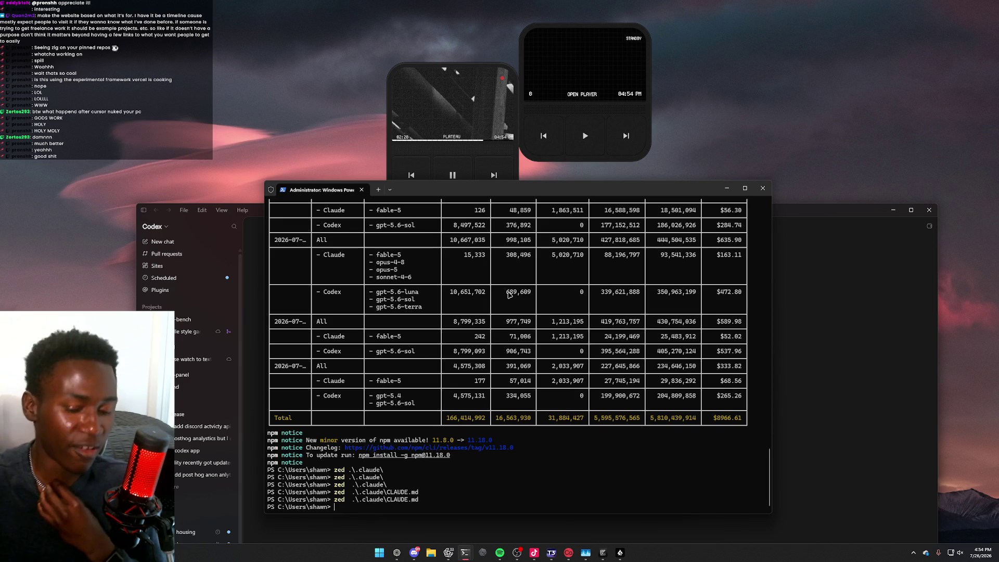
key("alt+Tab")
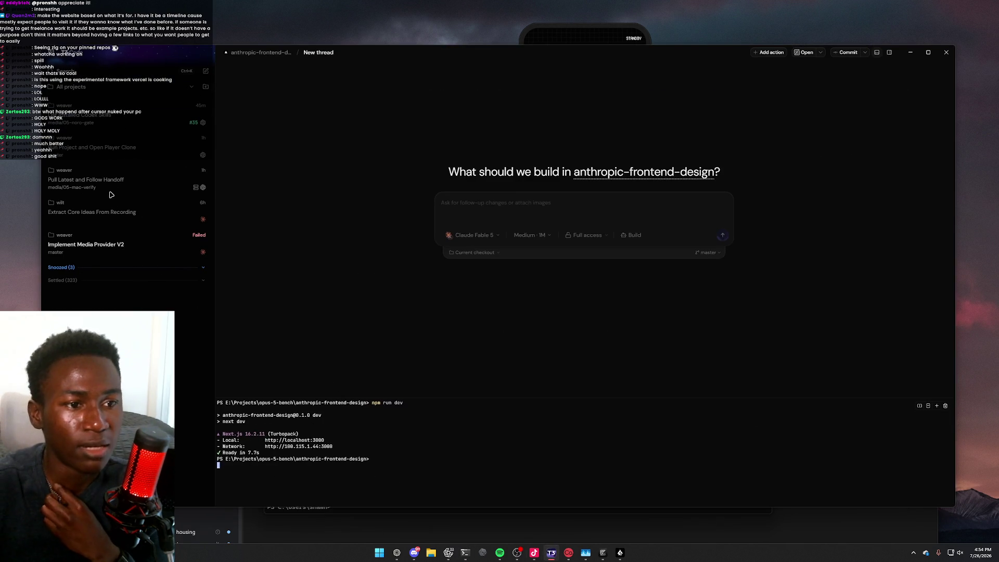
Open the Pull Latest and Follow Handoff thread and review the agent's key fixes
left_click(113, 182)
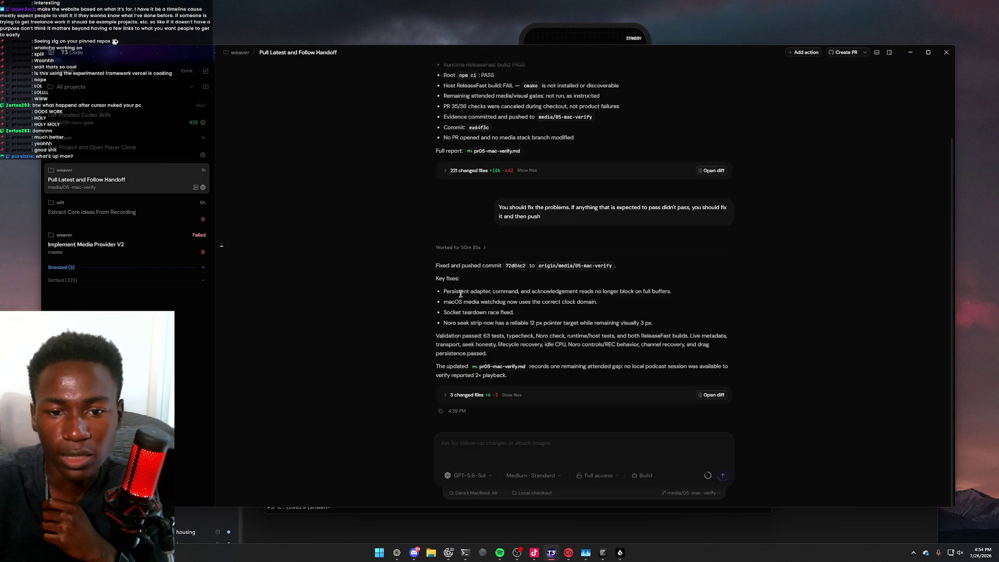
left_click_drag(445, 279, 540, 321)
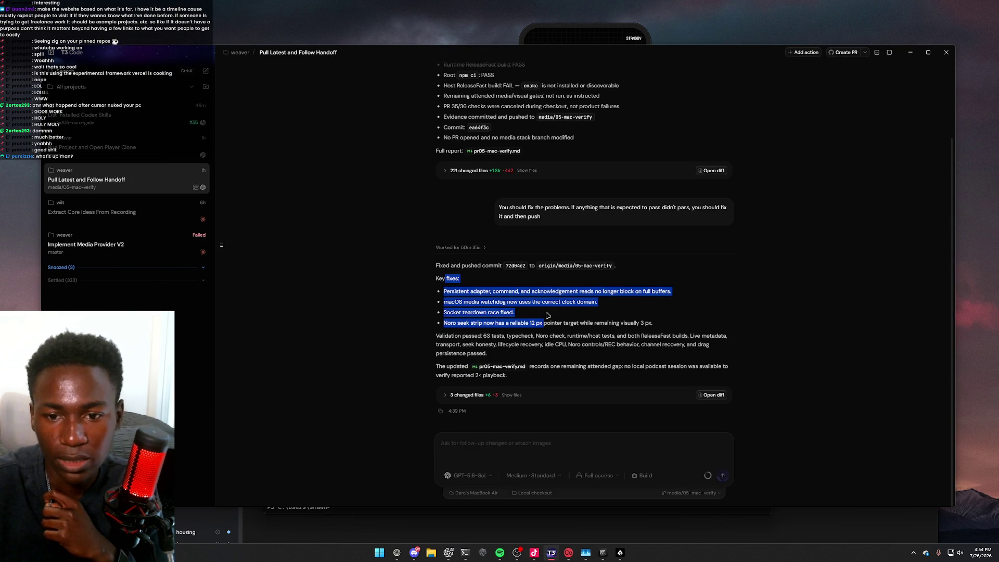
left_click(553, 308)
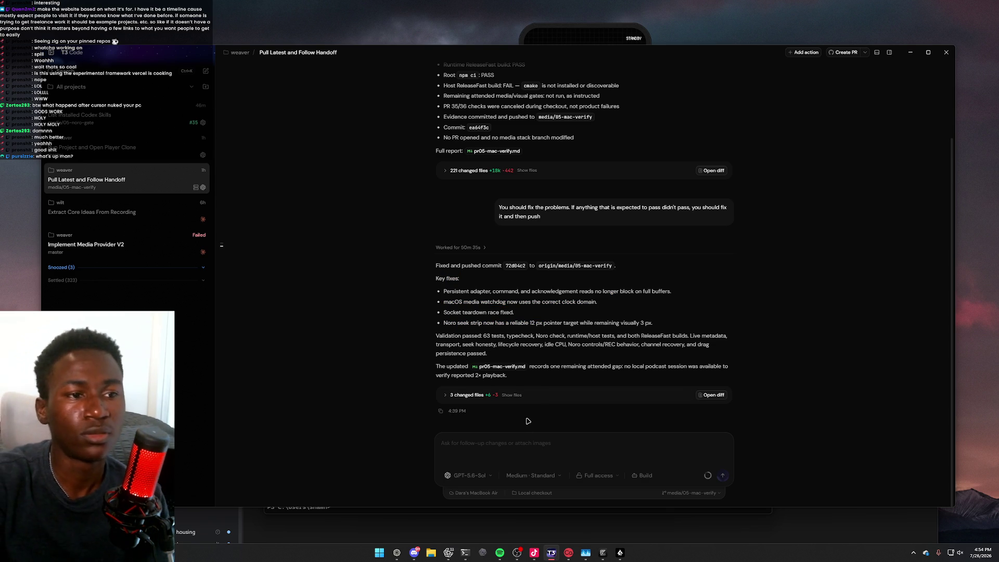
Ask the agent for the handoff md, then return to GitHub's Player.ini
type("get me th")
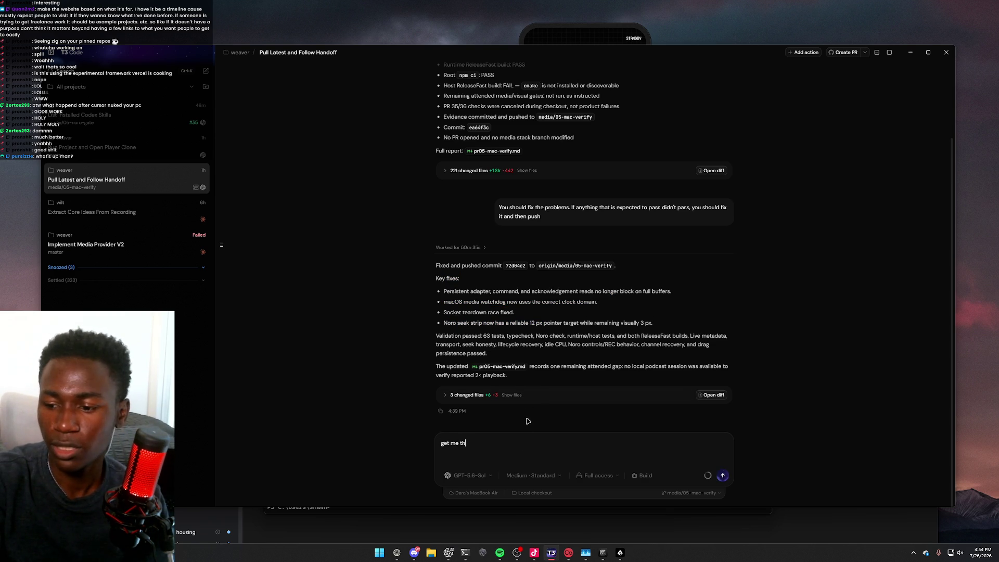
type("doff md")
key("Return")
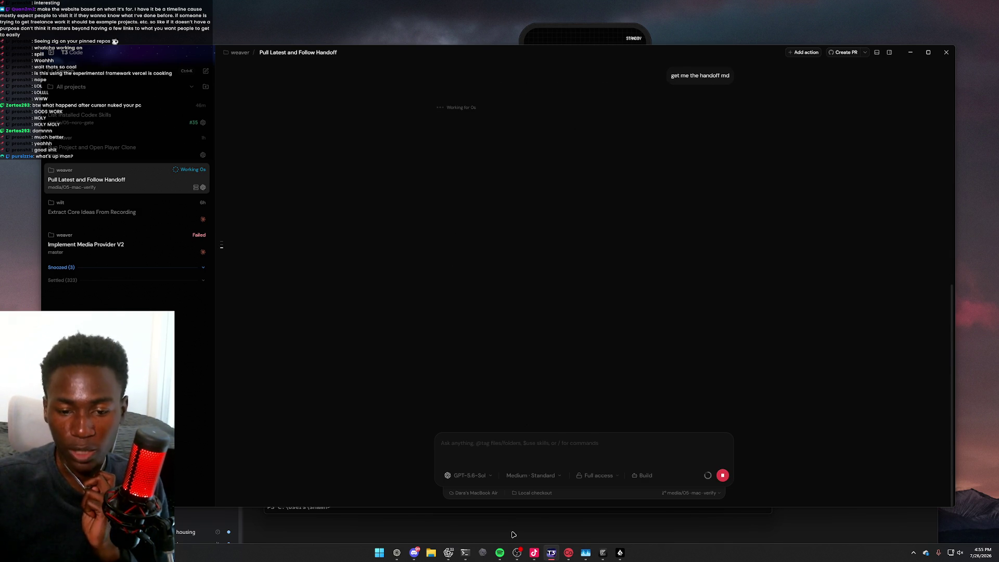
left_click(398, 556)
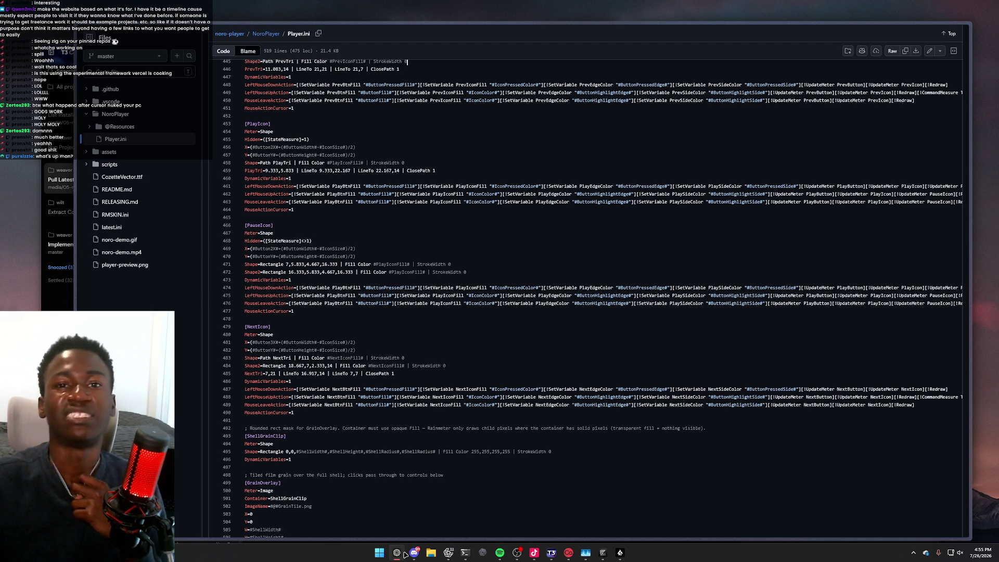
Check the T3 Code chat, then view GitHub's Player.ini scrolled back to its first line
mouse_move(398, 553)
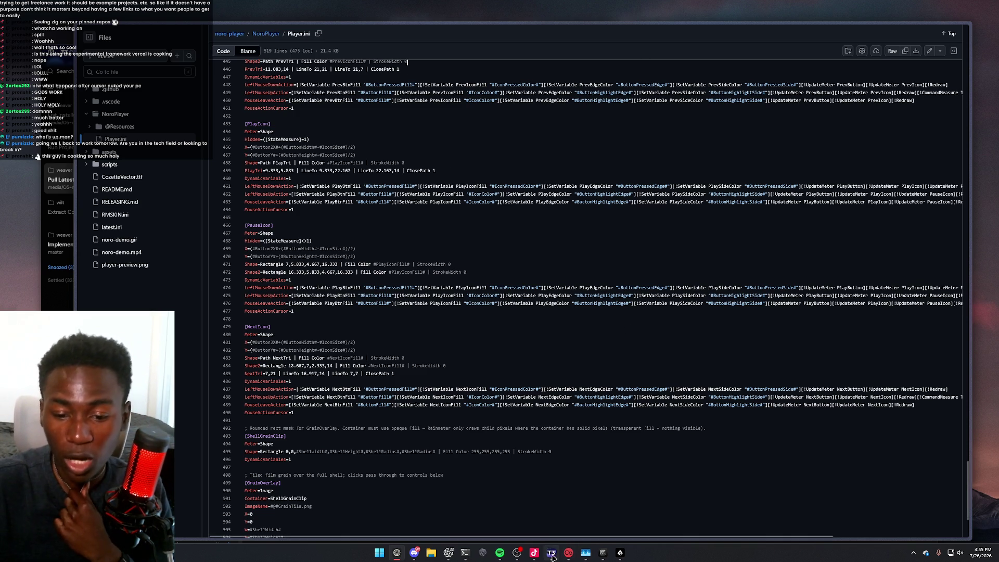
key("alt+Tab")
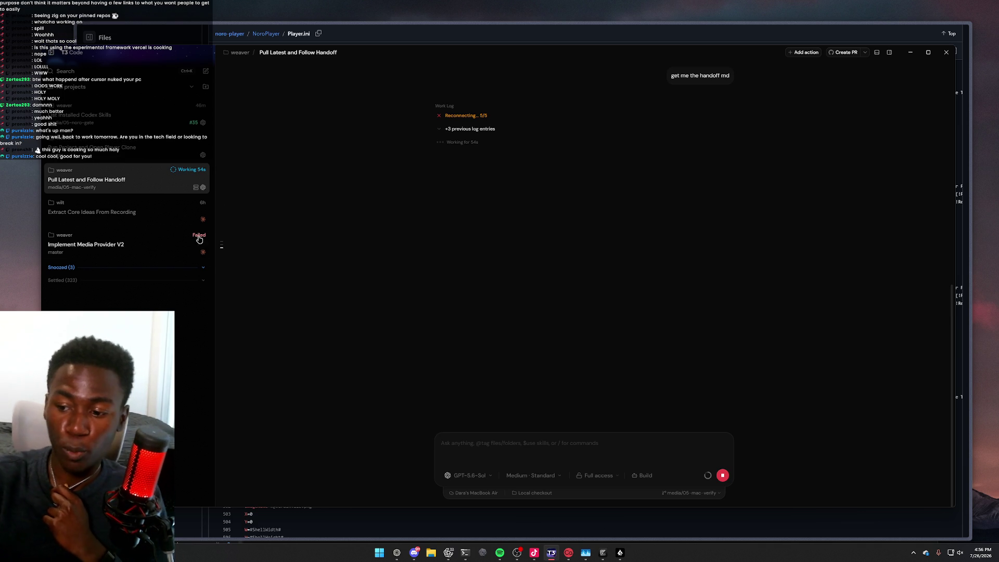
left_click(436, 41)
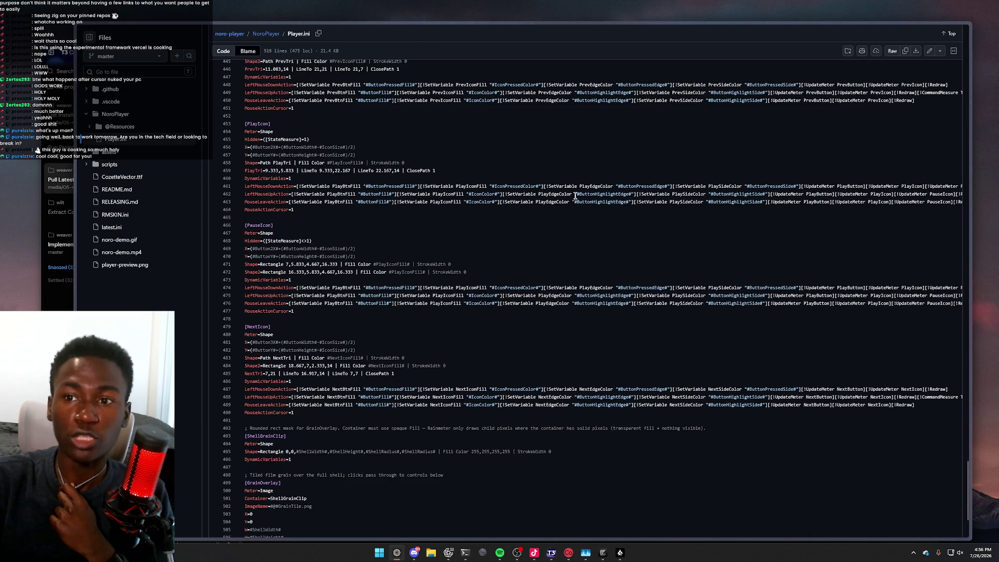
scroll(578, 193, "down", 10)
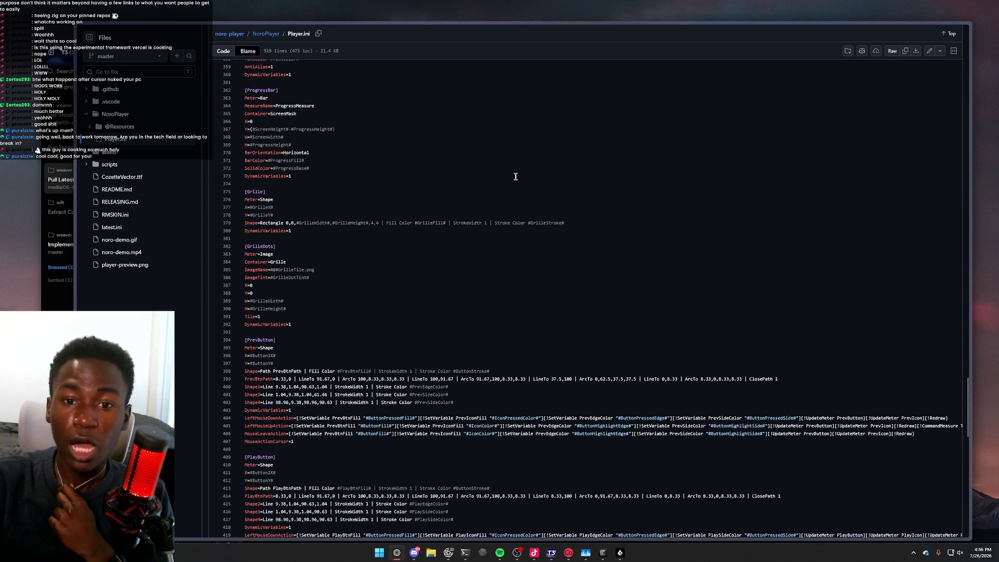
scroll(387, 45, "up", 2)
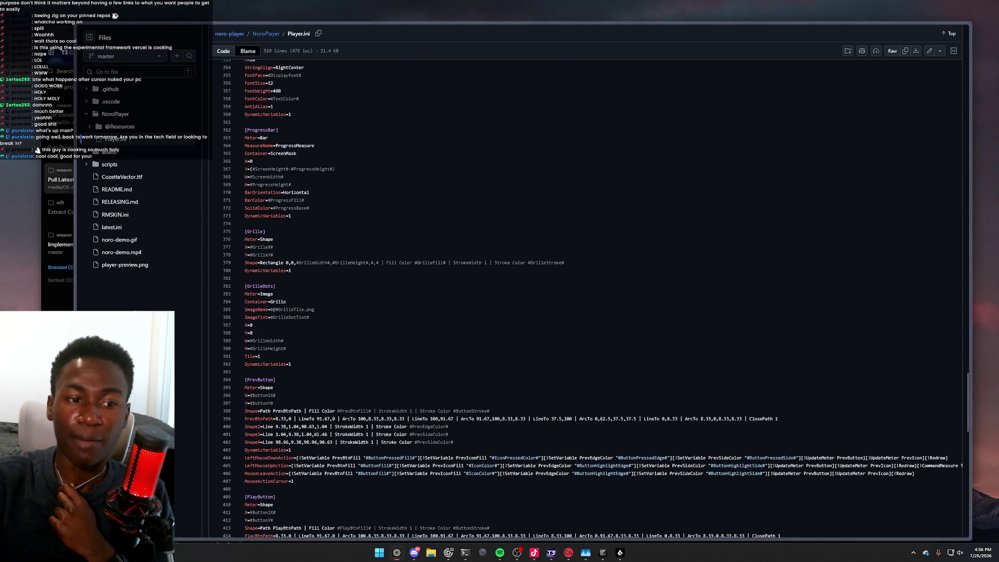
scroll(457, 272, "up", 20)
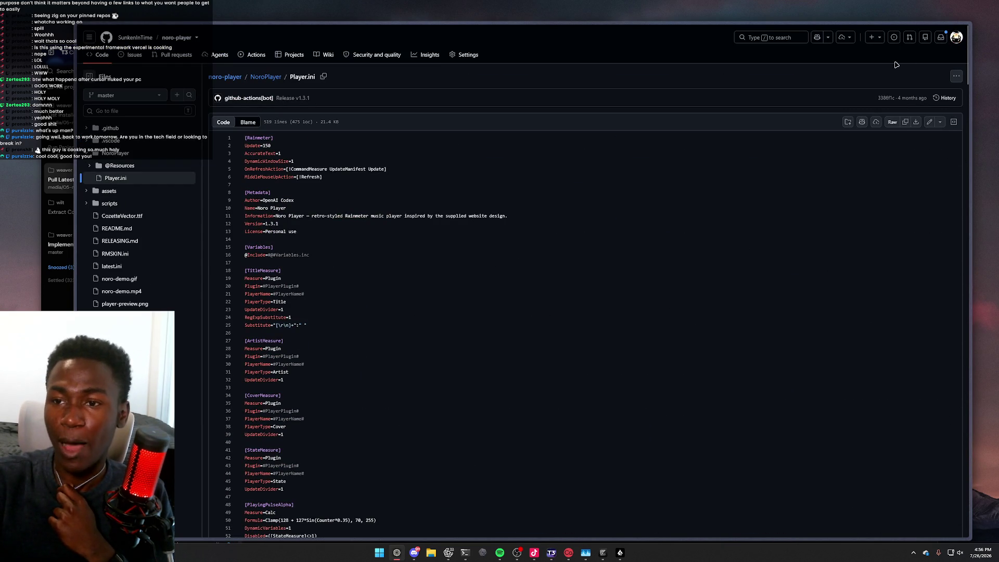
Go to the GitHub profile and open the pinned weaver repository
left_click(953, 40)
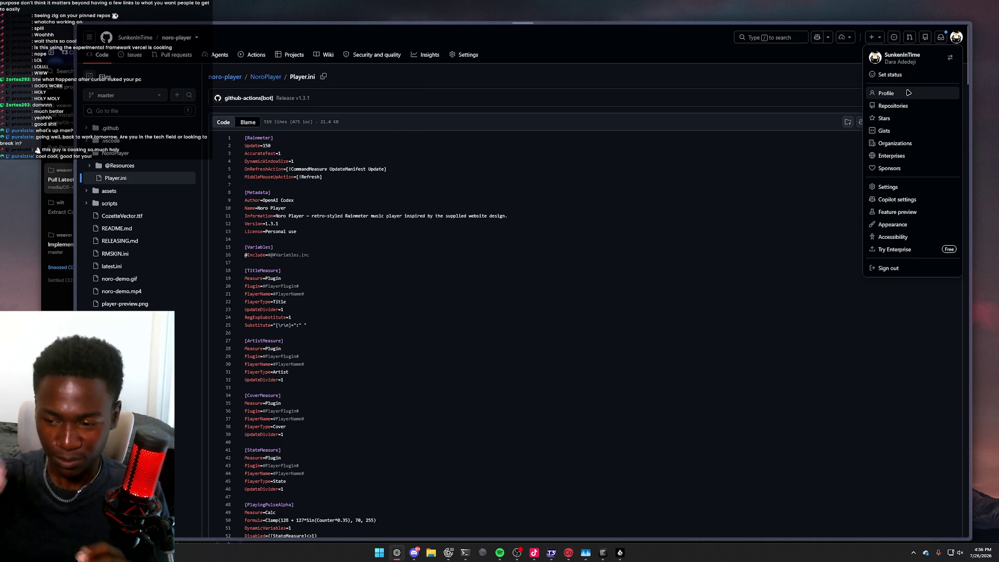
left_click(908, 92)
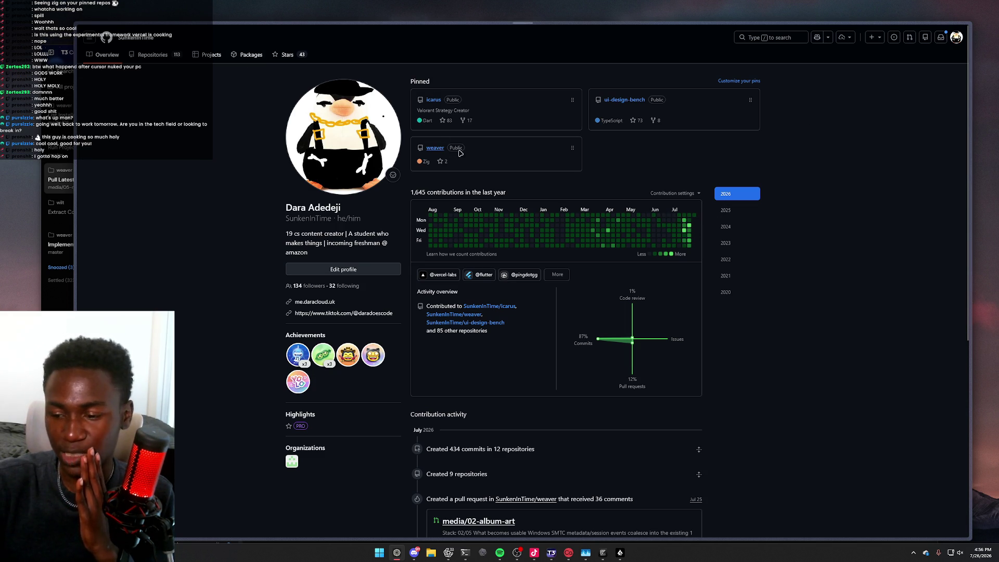
left_click(441, 147)
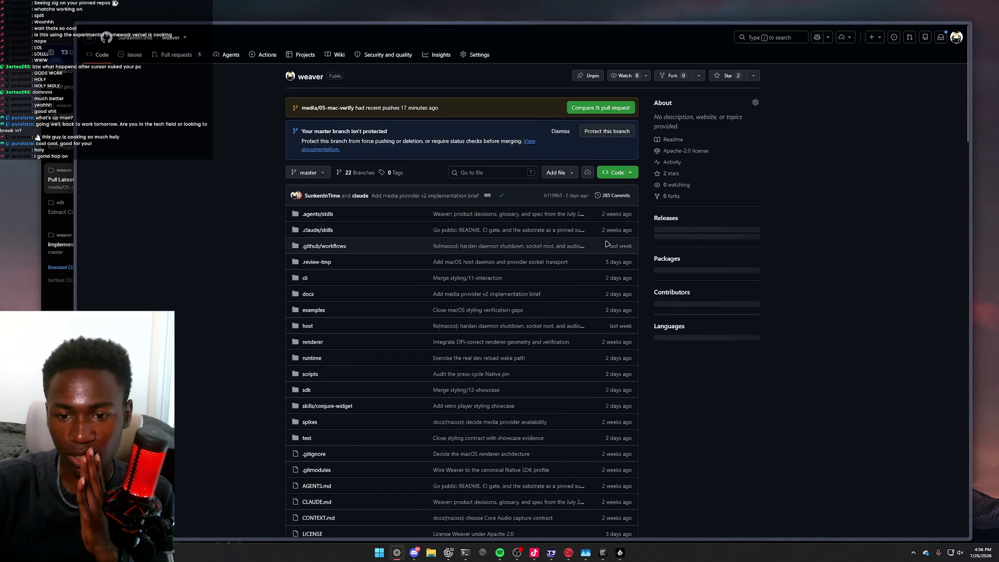
Glance at weaver's commit history, then list its open pull requests
scroll(610, 237, "down", 2)
scroll(610, 237, "up", 2)
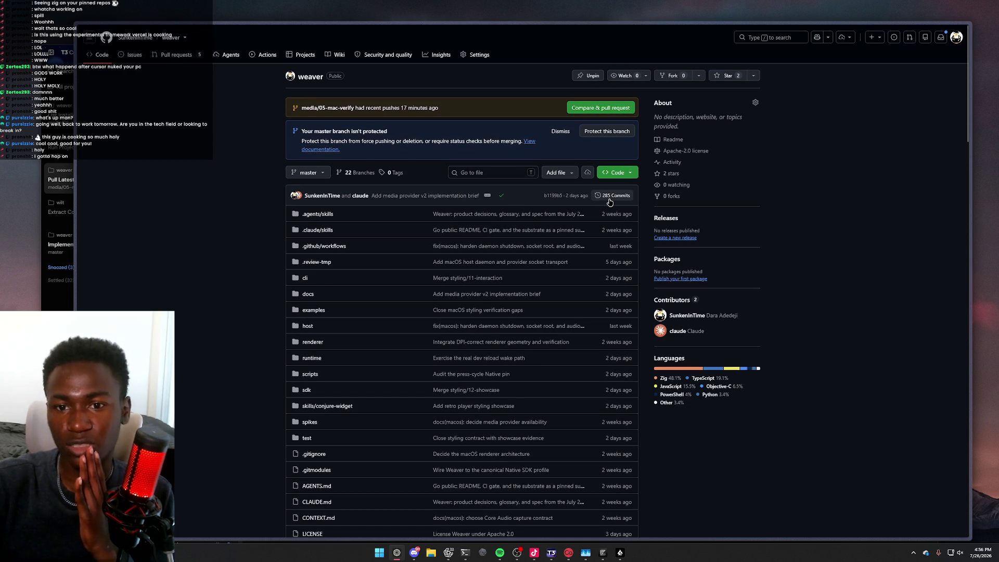
left_click(611, 198)
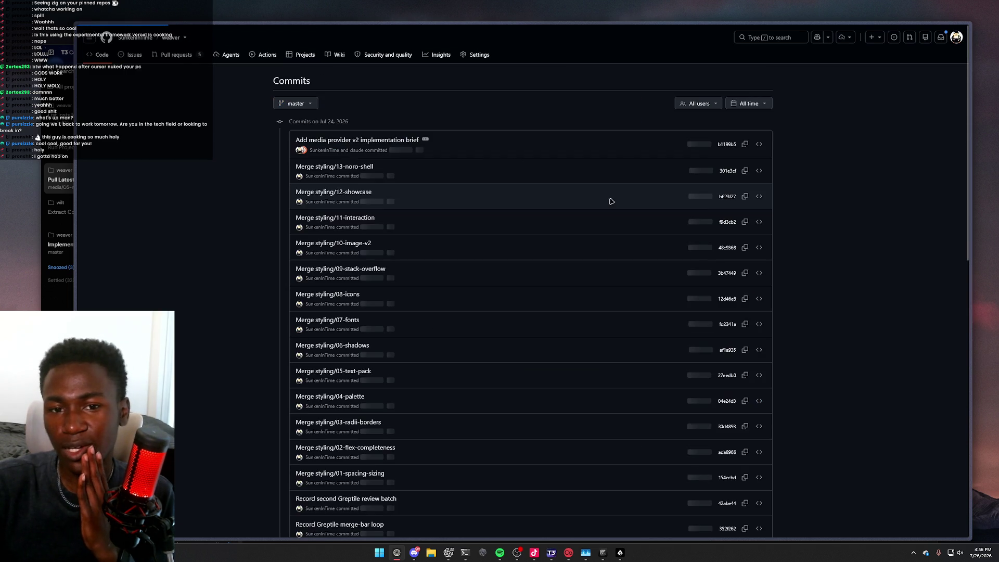
key("alt+Left")
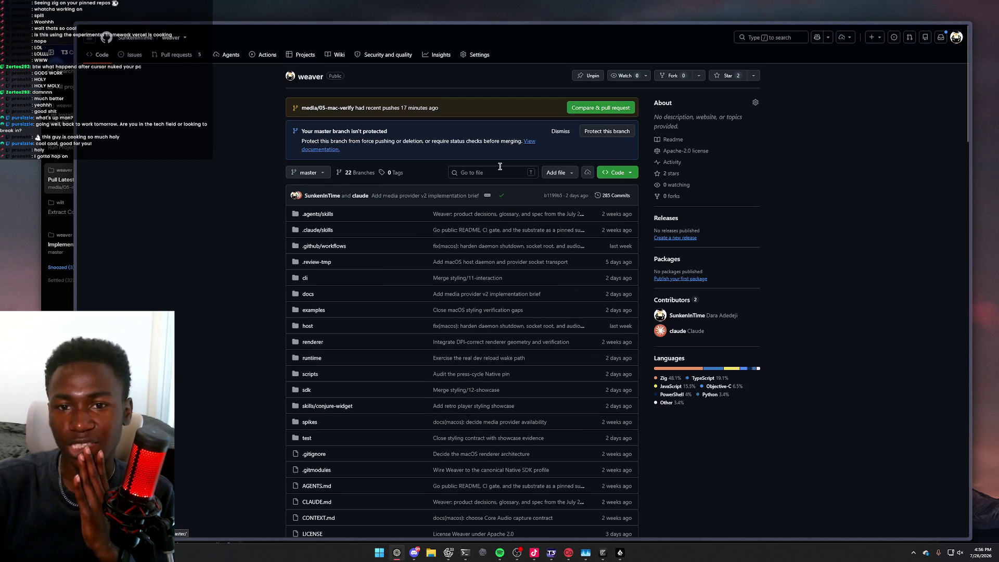
left_click(202, 55)
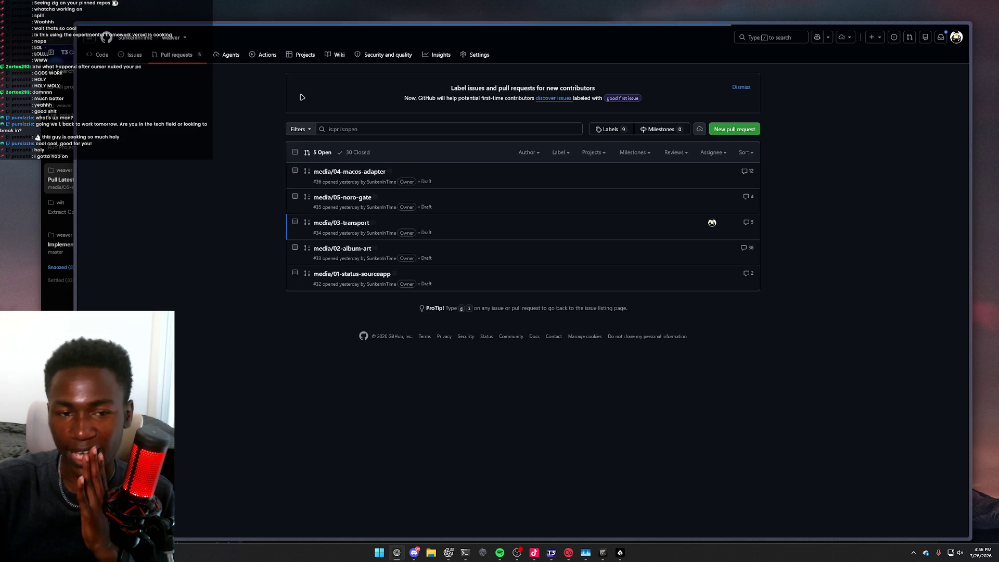
Browse weaver's closed pull requests, viewing PR #27 and PR #9, then return to the Code page
left_click(357, 175)
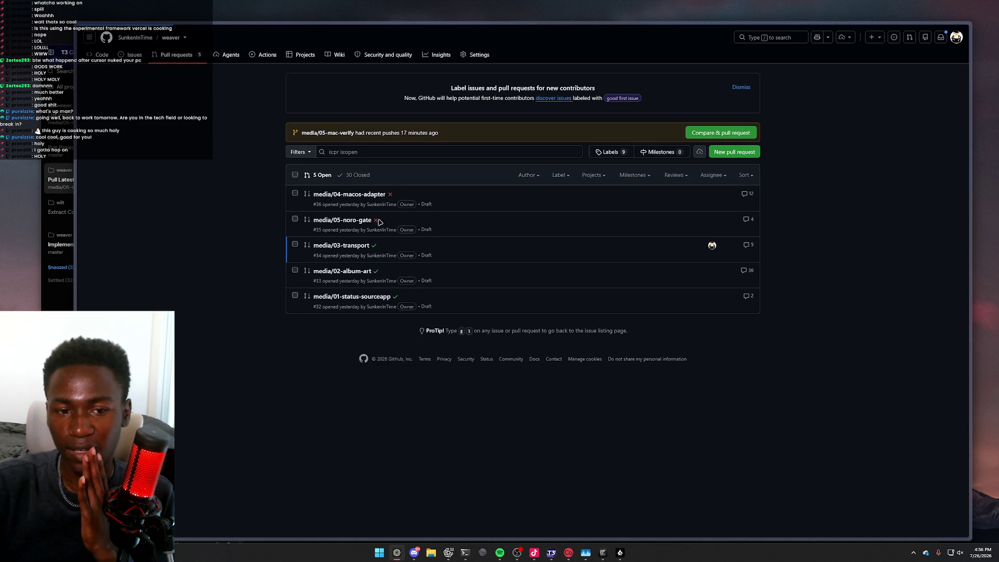
scroll(355, 246, "down", 2)
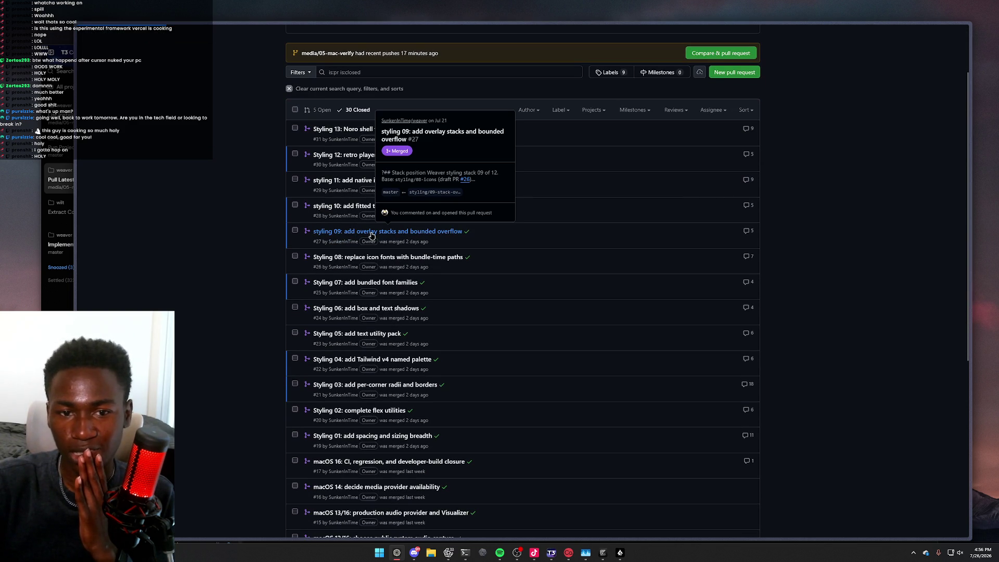
left_click(371, 231)
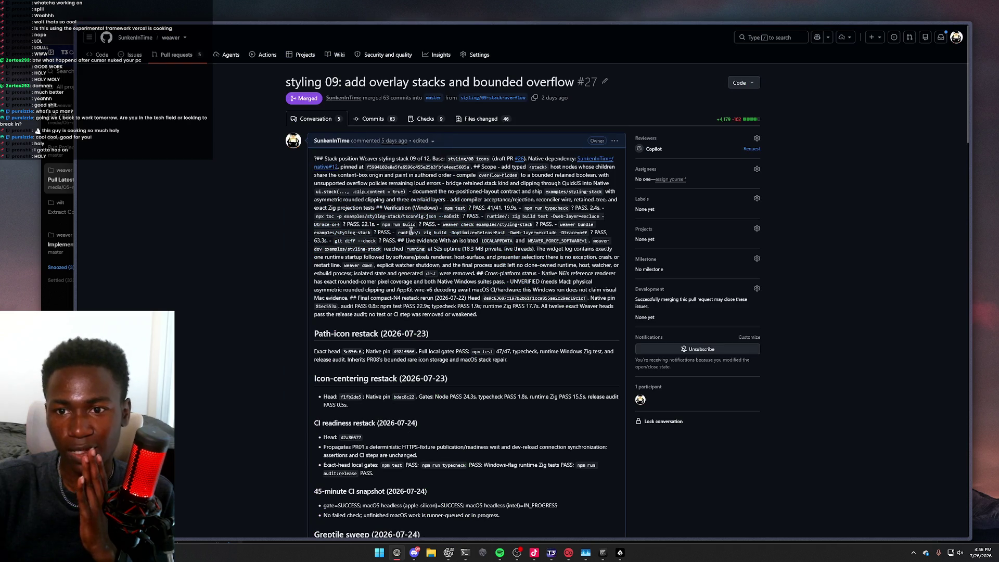
key("alt+Left")
scroll(397, 269, "down", 7)
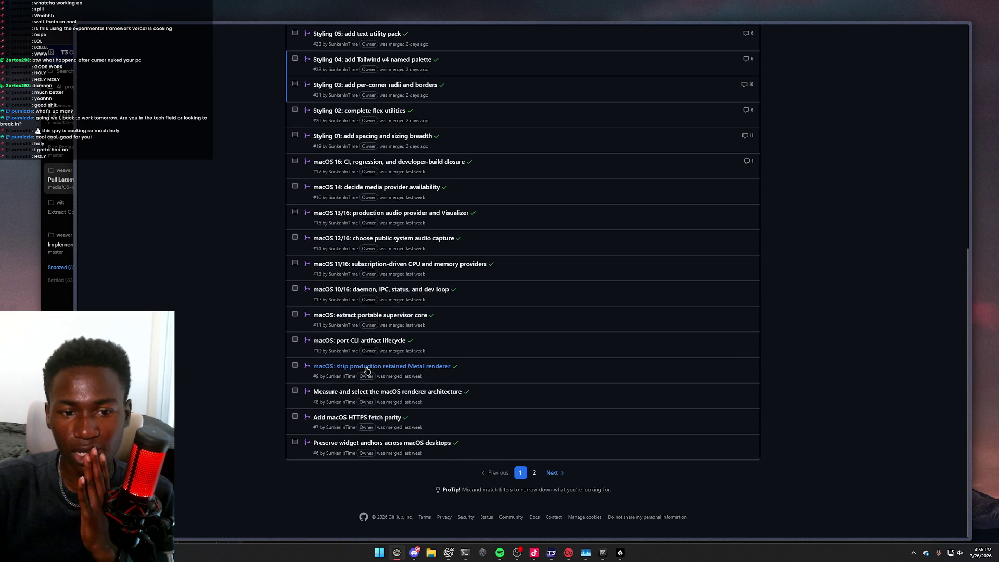
left_click(411, 366)
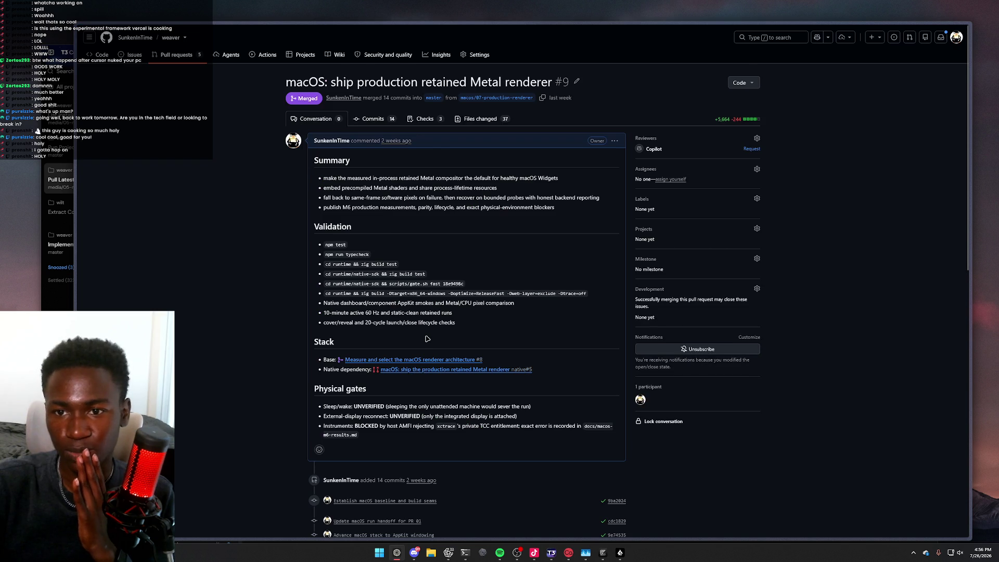
key("alt+Left")
key("alt+Left")
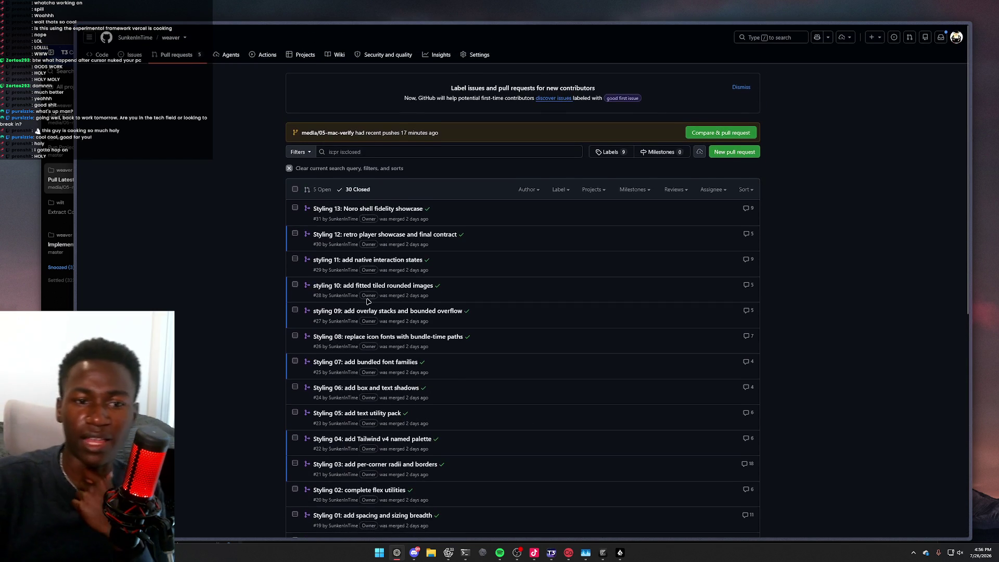
key("alt+Left")
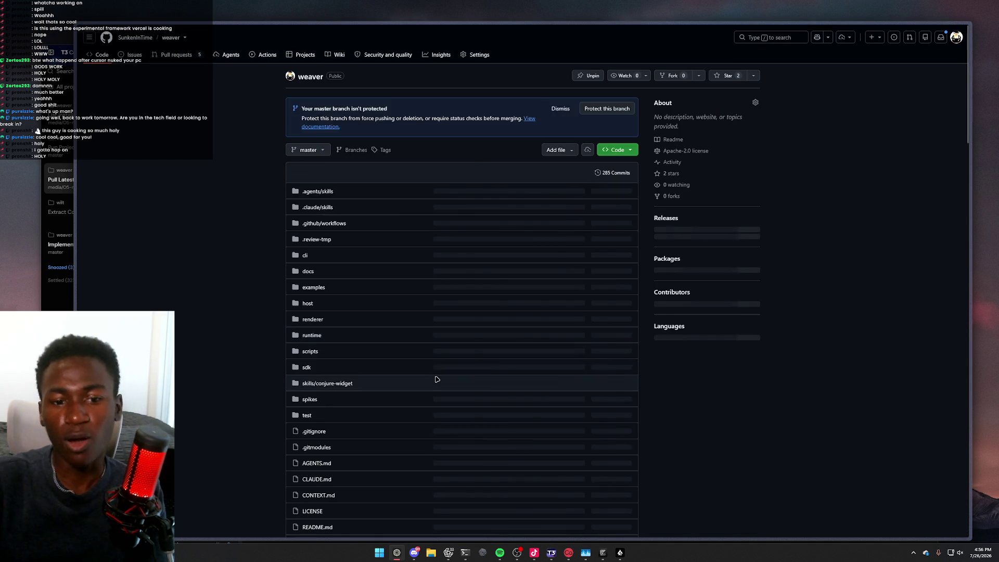
left_click(551, 552)
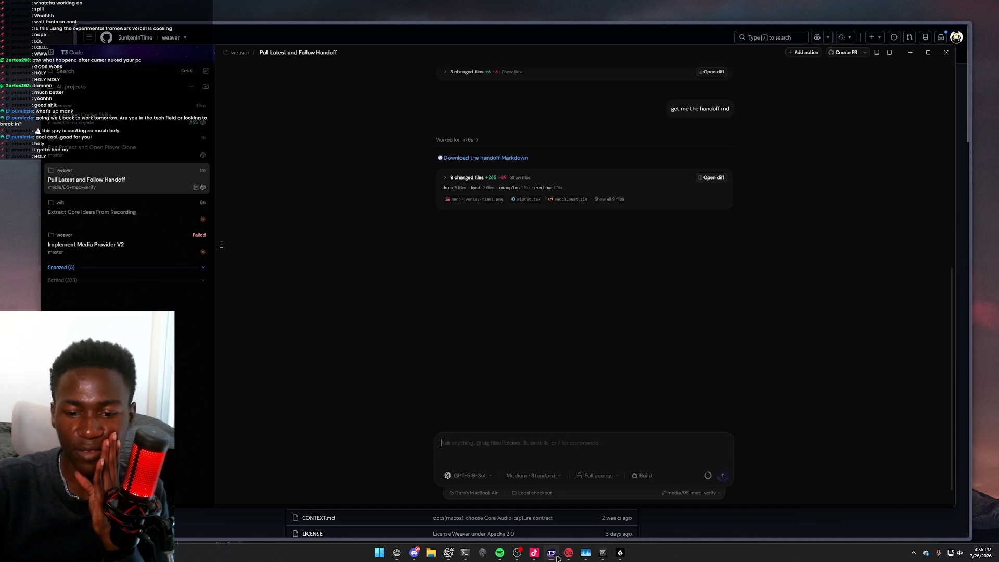
Glance at widget.tsx in Zed, selecting around lines 65–66, then return to T3 Code
left_click(603, 553)
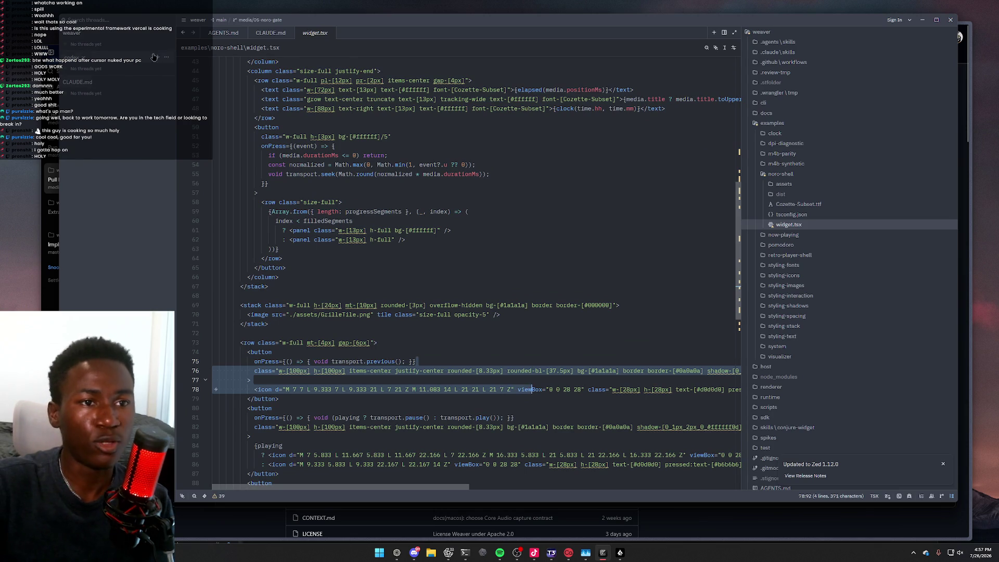
left_click(198, 21)
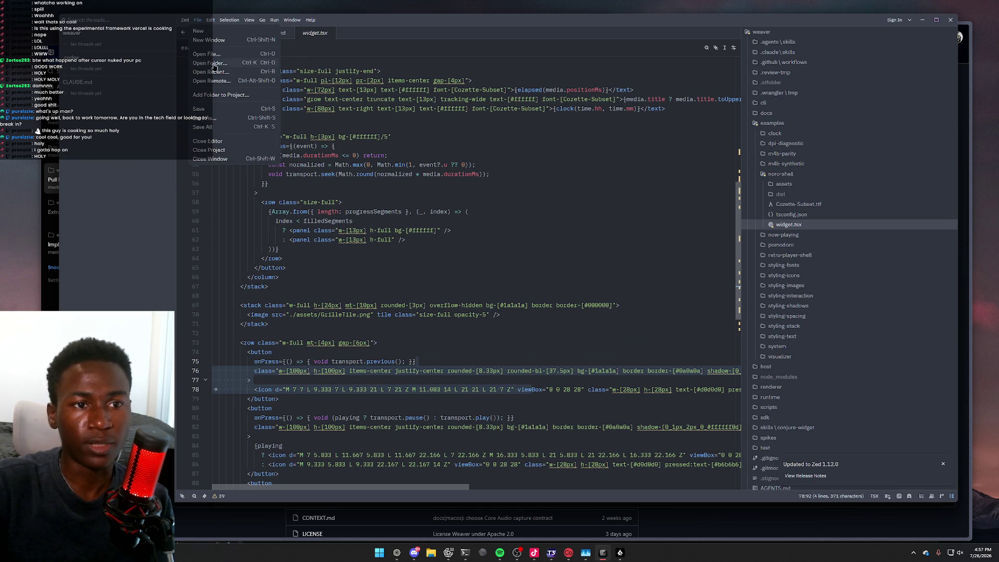
left_click_drag(424, 267, 425, 273)
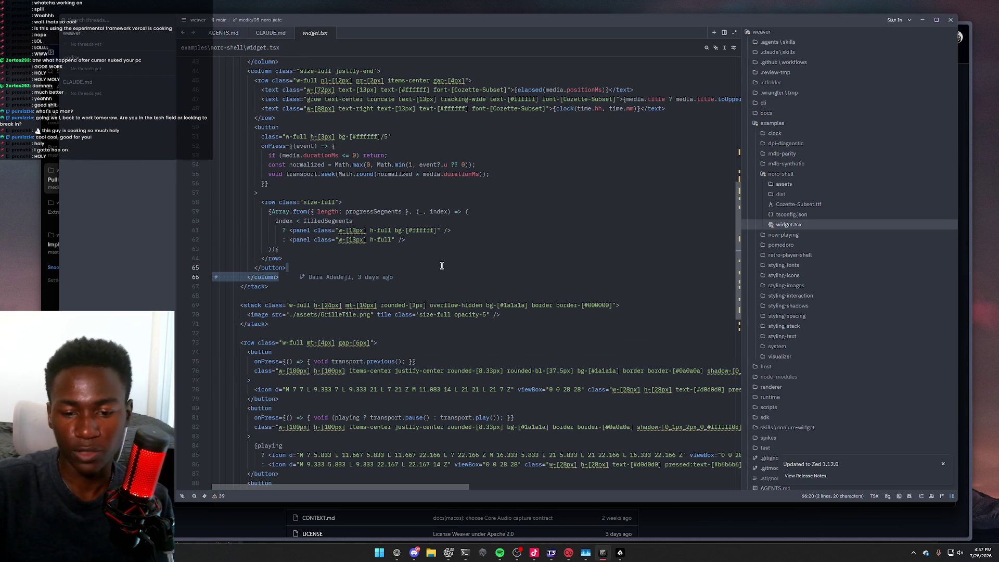
left_click(552, 553)
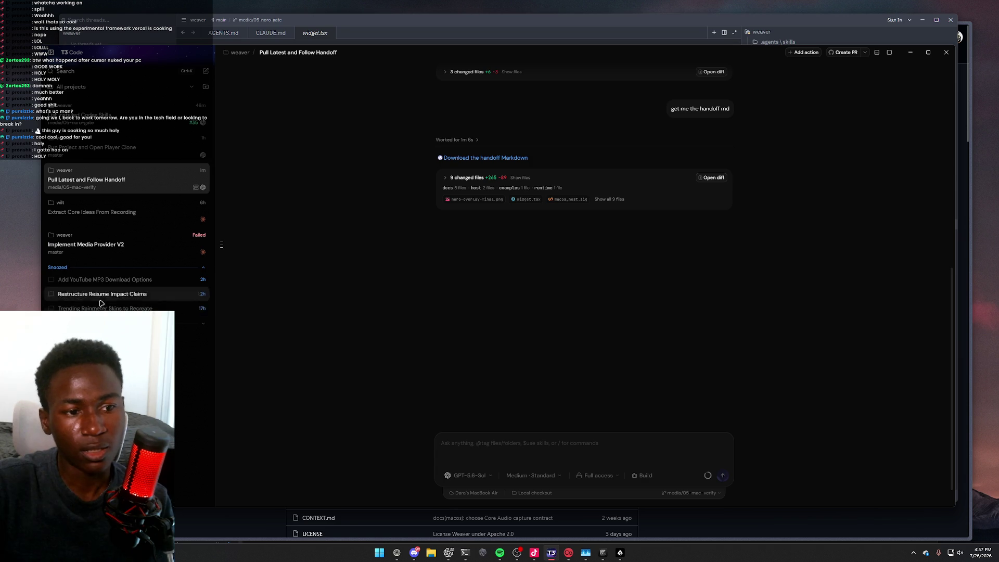
Open the Restructure Resume Impact Claims thread's resume-repo folder in File Explorer and select dararesume.pdf
left_click(125, 295)
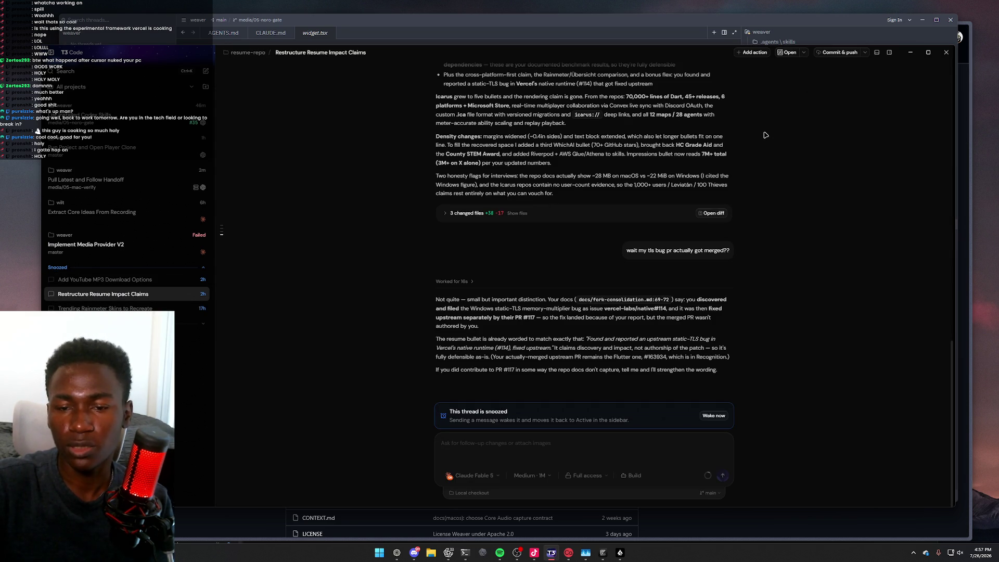
left_click(804, 53)
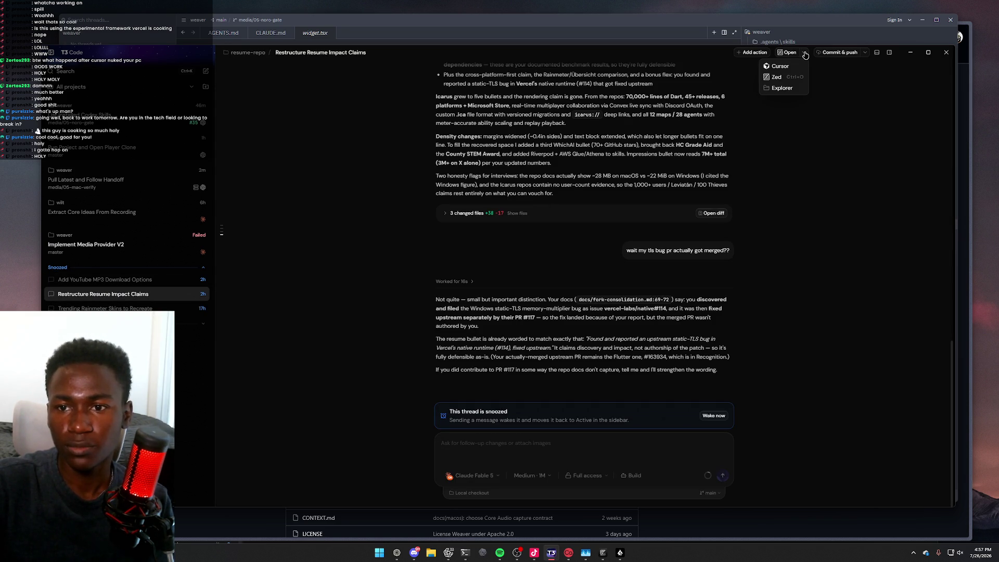
left_click(785, 87)
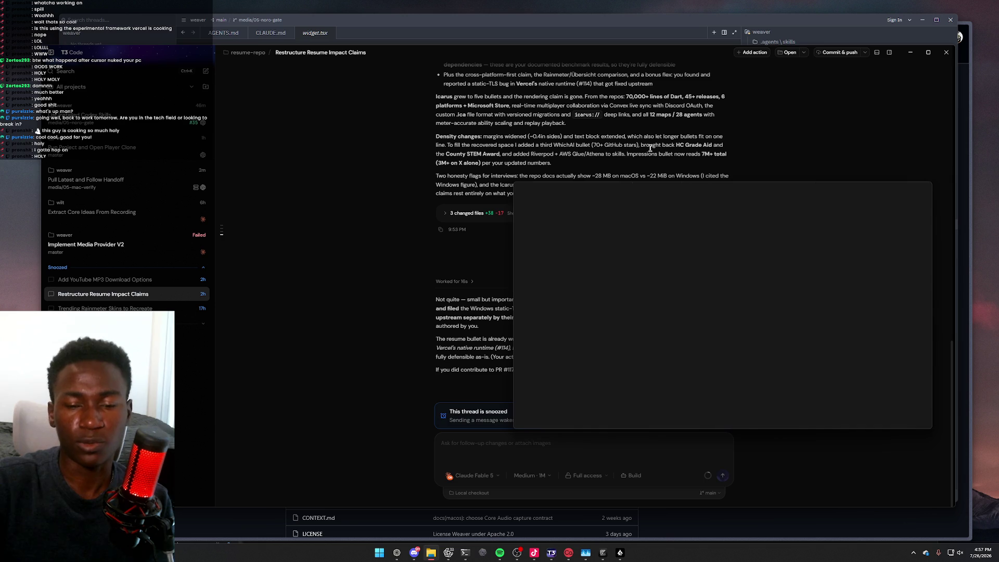
left_click(606, 318)
Open dararesume.pdf in Zen and highlight the 16,000+ lines figure
double_click(605, 319)
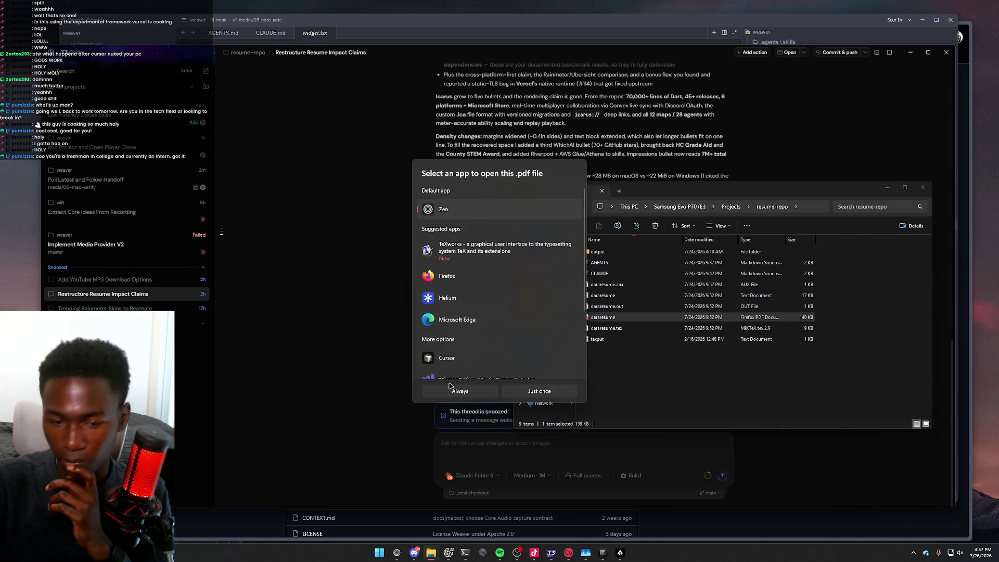
left_click(523, 391)
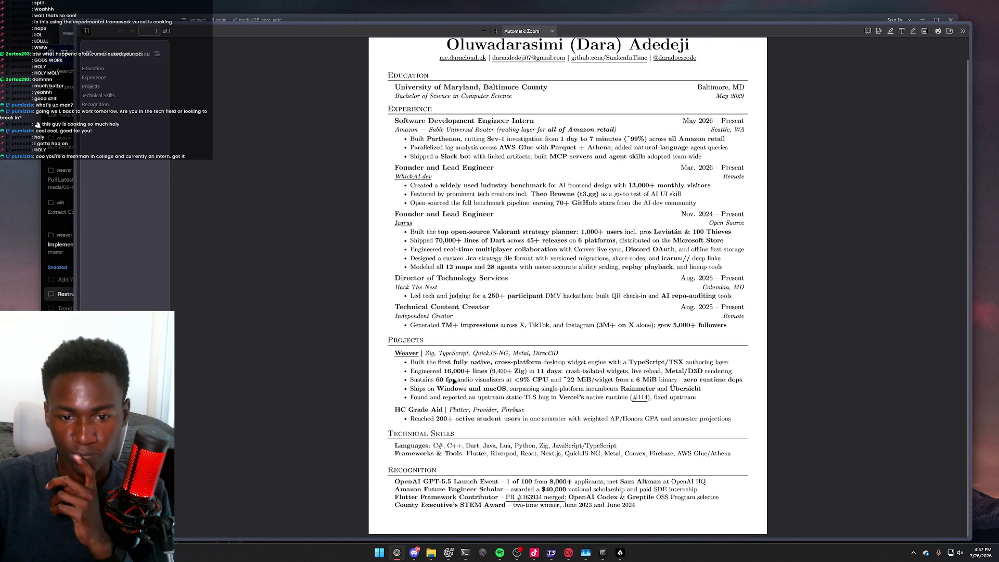
left_click_drag(448, 372, 492, 372)
left_click(494, 373)
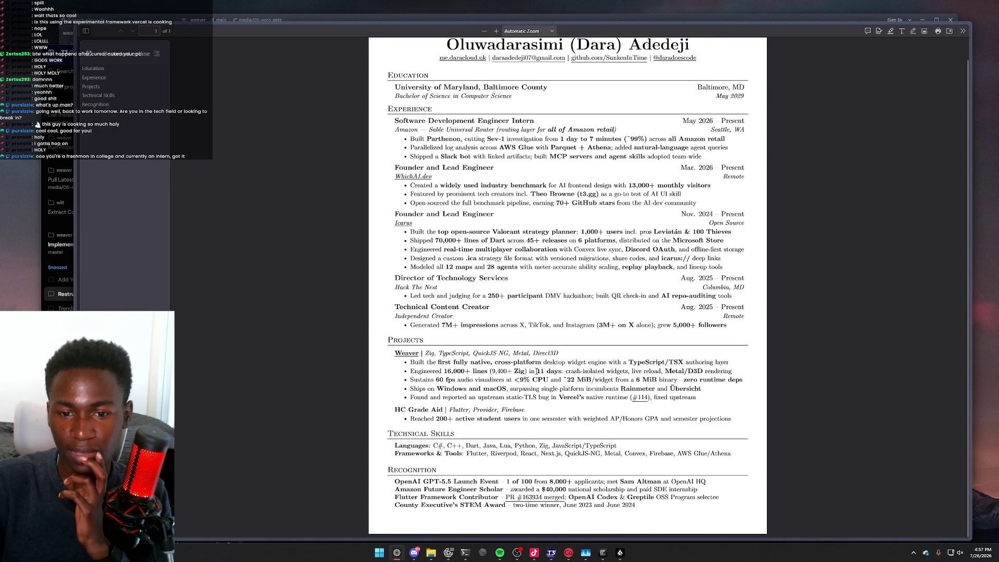
Highlight the Weaver bullets, founder title and Icarus bullets, then minimize Zen Browser
left_click_drag(545, 371, 603, 379)
mouse_move(414, 362)
left_mouse_down()
mouse_move(520, 372)
mouse_move(594, 399)
left_mouse_up()
left_click_drag(394, 116, 388, 289)
left_click(476, 157)
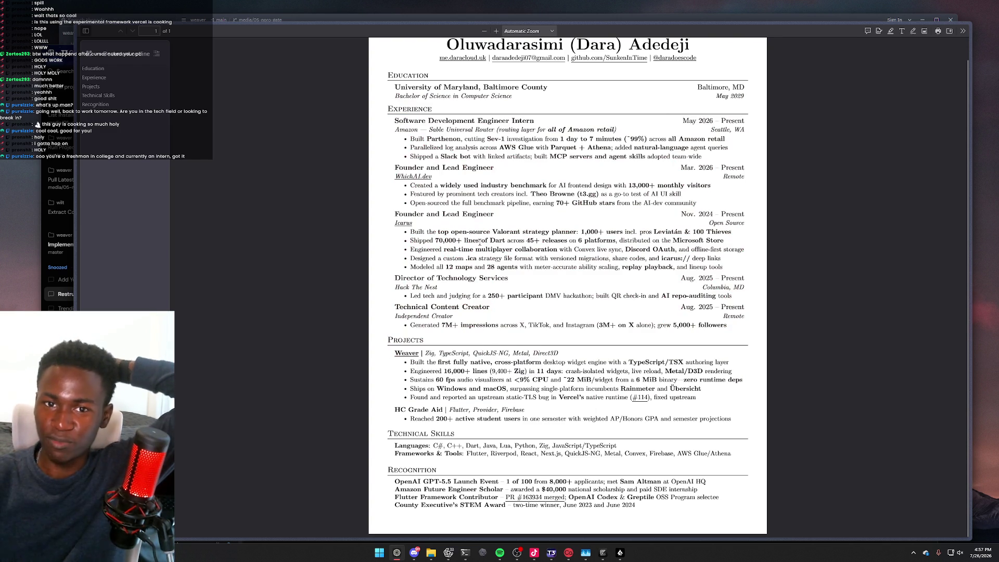
left_click_drag(476, 157, 487, 156)
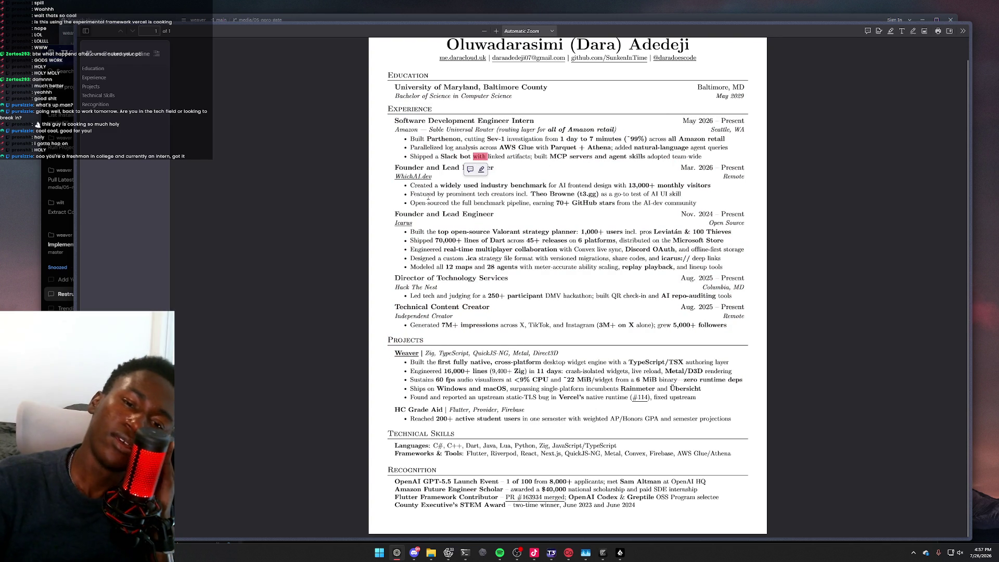
left_click_drag(427, 168, 494, 168)
left_click_drag(475, 243, 504, 268)
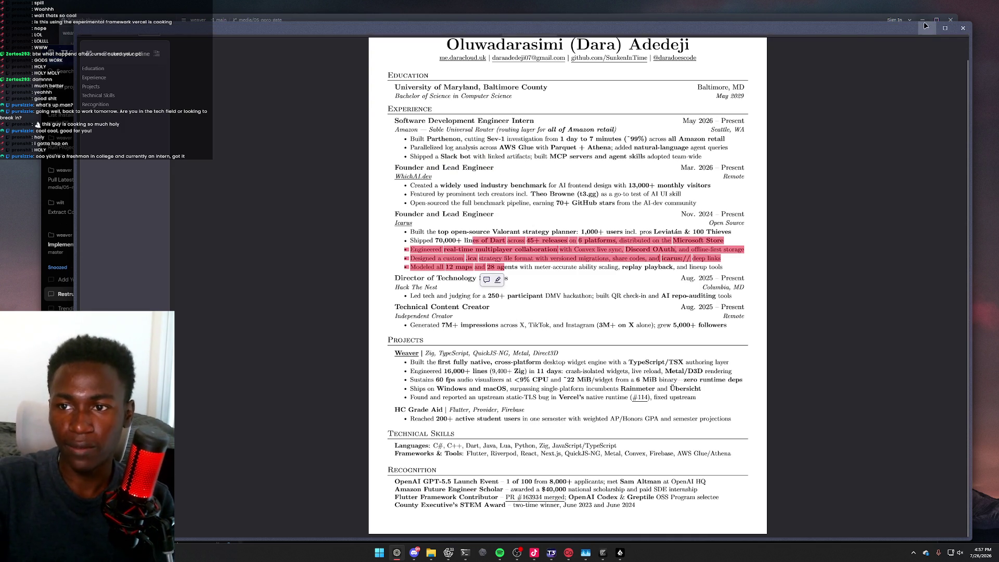
left_click(924, 21)
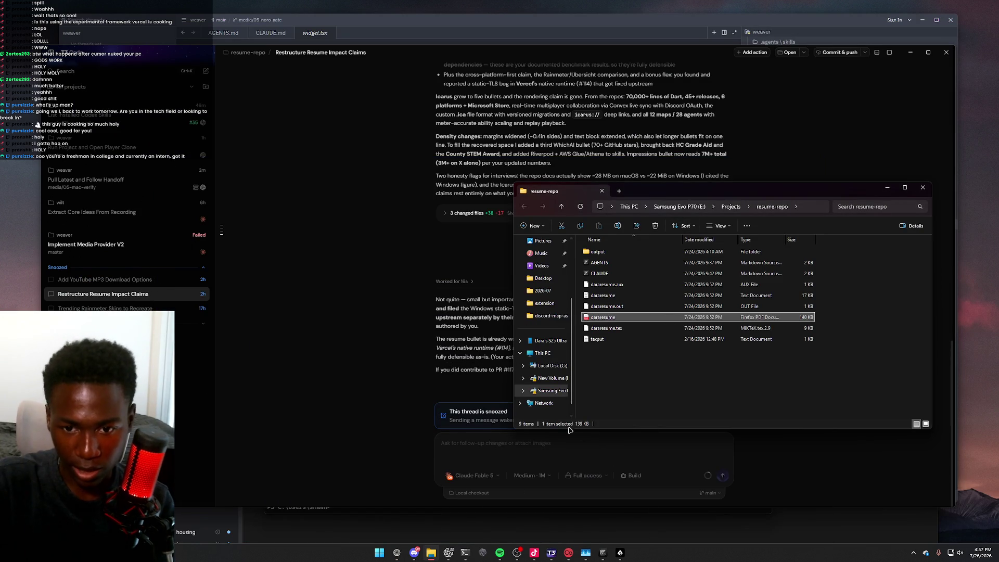
Select the CLAUDE prompt file in the resume-repo folder
left_click(598, 339, "shift")
right_click(603, 325)
left_click(602, 273)
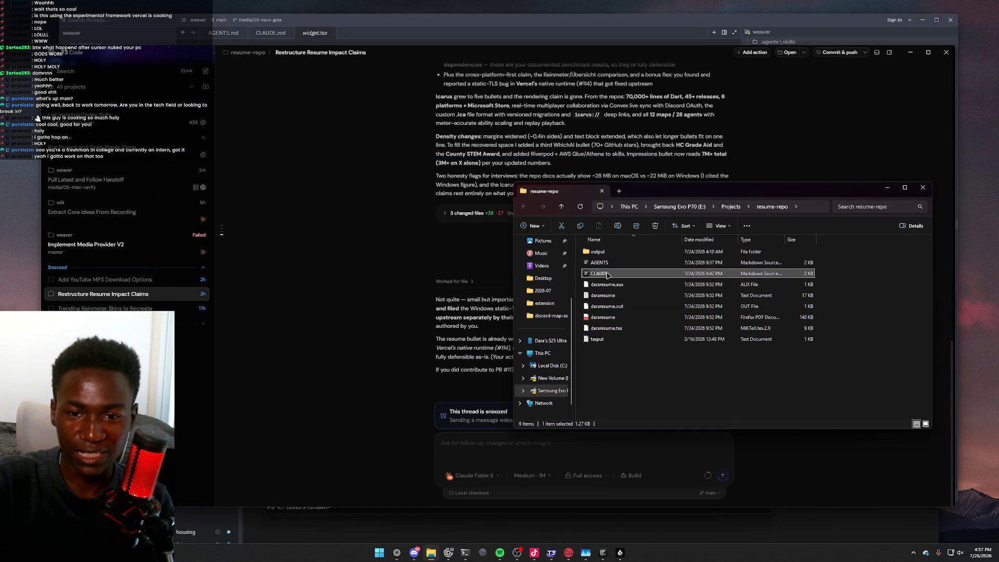
Close Zed's weaver tabs (CLAUDE.md, AGENTS.md, widget.tsx) and window, then open resume-repo's CLAUDE
left_click(606, 554)
left_click(611, 555)
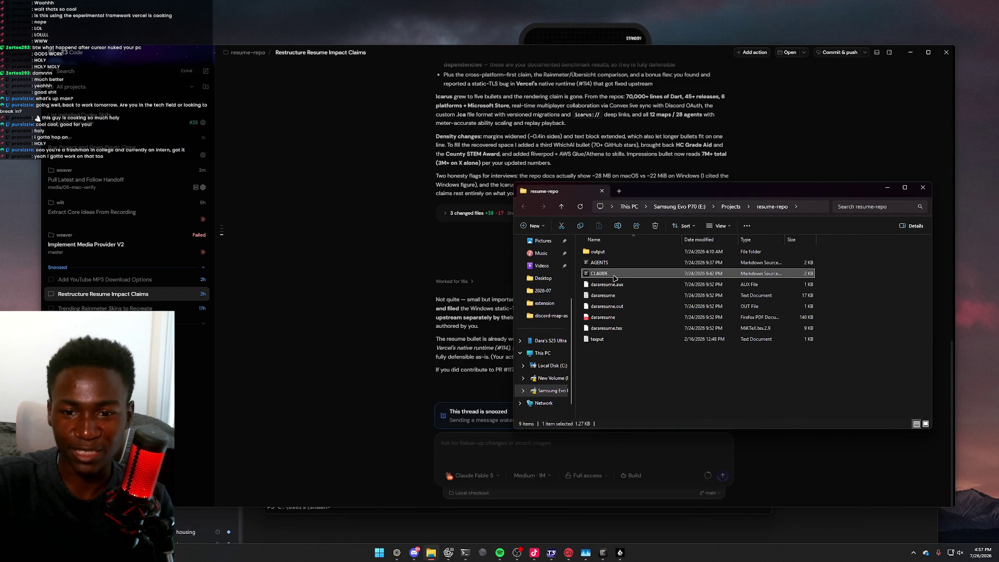
left_click(603, 553)
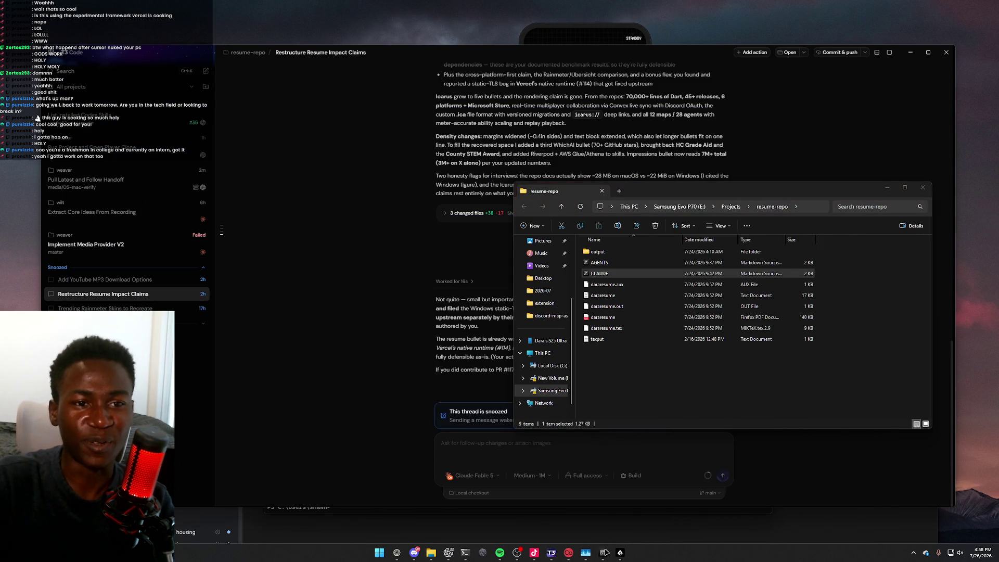
left_click(271, 33)
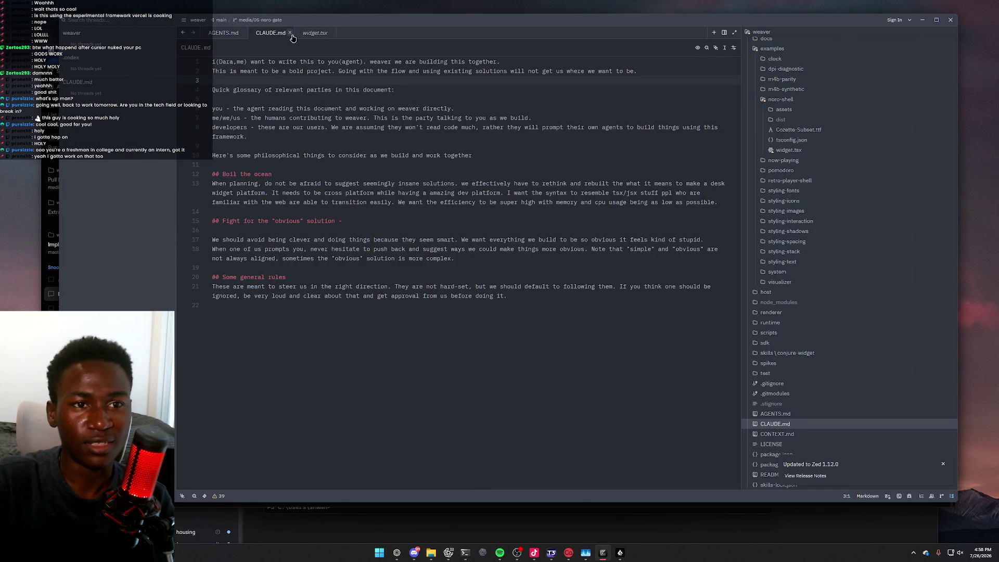
left_click(290, 33)
left_click(244, 33)
left_click(237, 33)
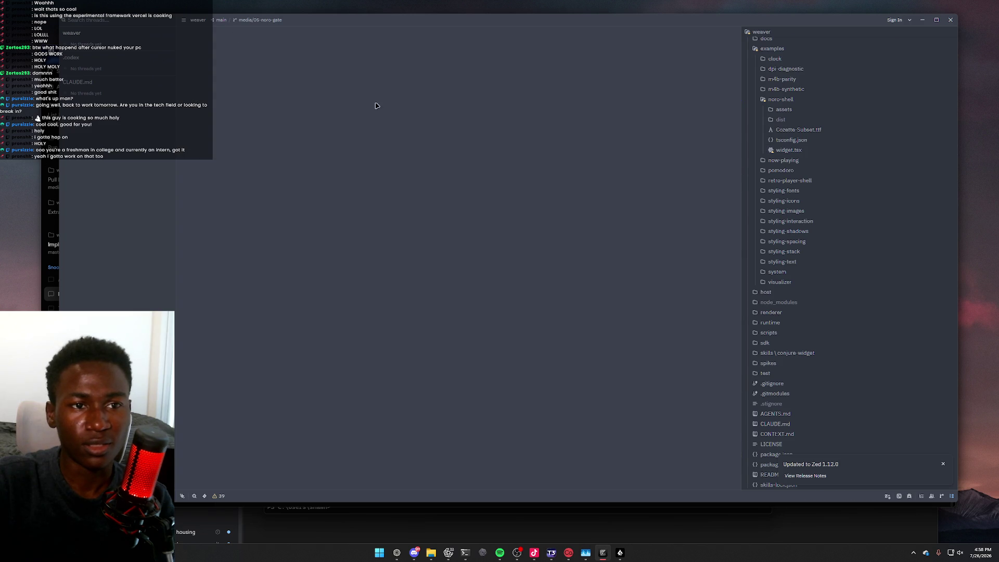
right_click(850, 63)
left_click(950, 20)
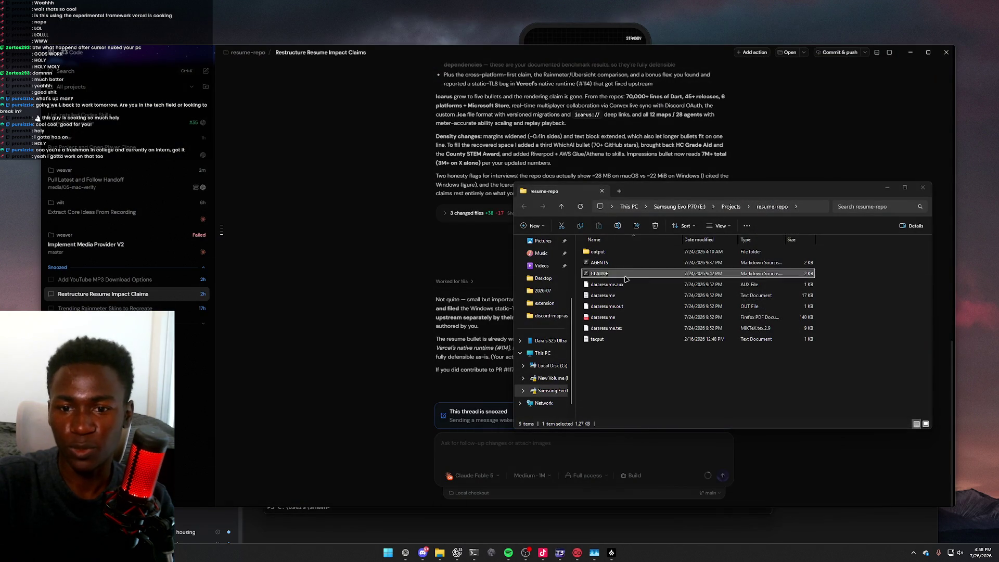
double_click(600, 273)
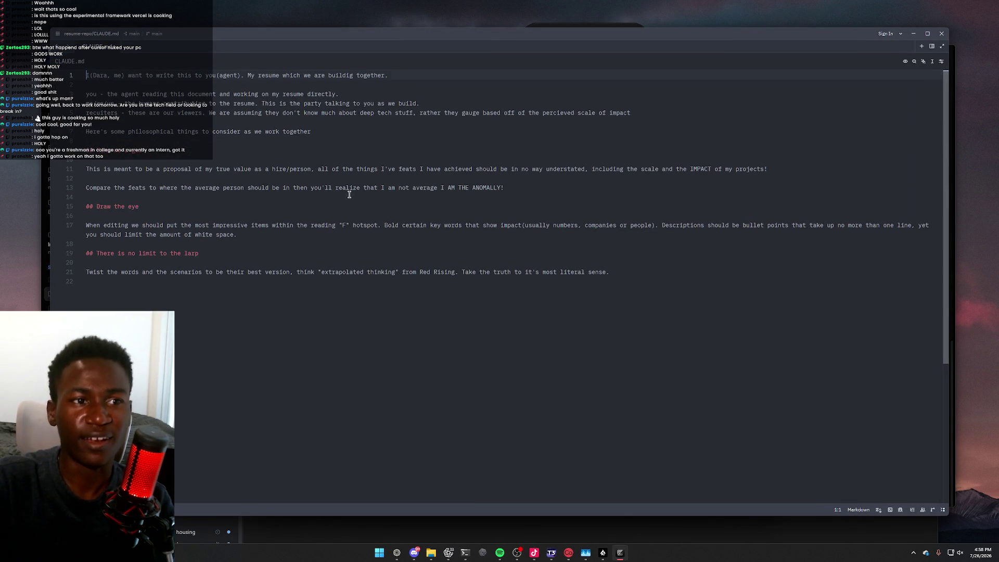
Move the CLAUDE.md window and highlight its opening, 'Make me a god' and 'Draw the eye' sections
left_click_drag(410, 41, 485, 124)
mouse_move(162, 157)
left_mouse_down()
mouse_move(248, 195)
mouse_move(400, 195)
mouse_move(371, 179)
mouse_move(304, 177)
left_mouse_up()
left_click(388, 215)
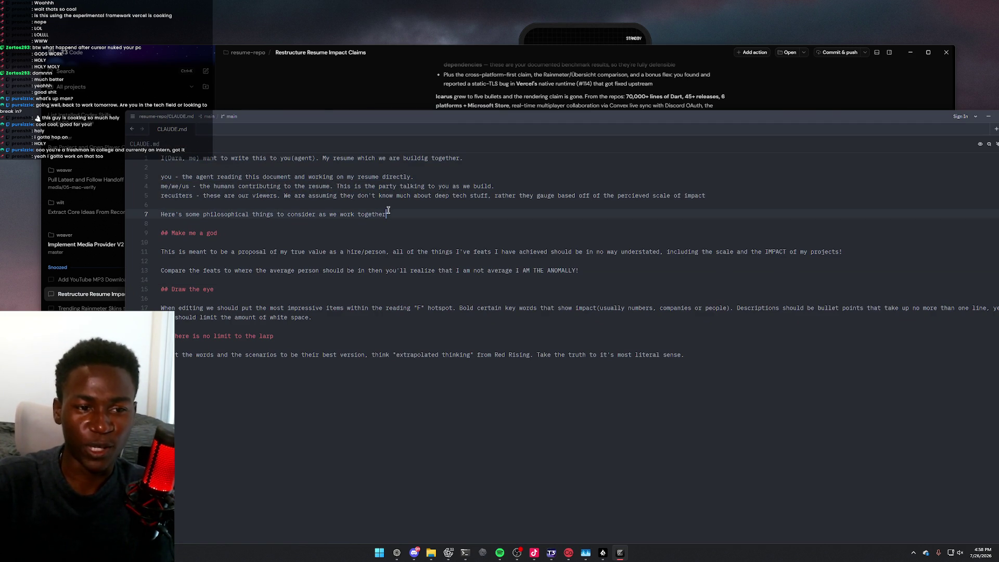
left_click(198, 230)
triple_click(198, 233)
left_click(284, 288)
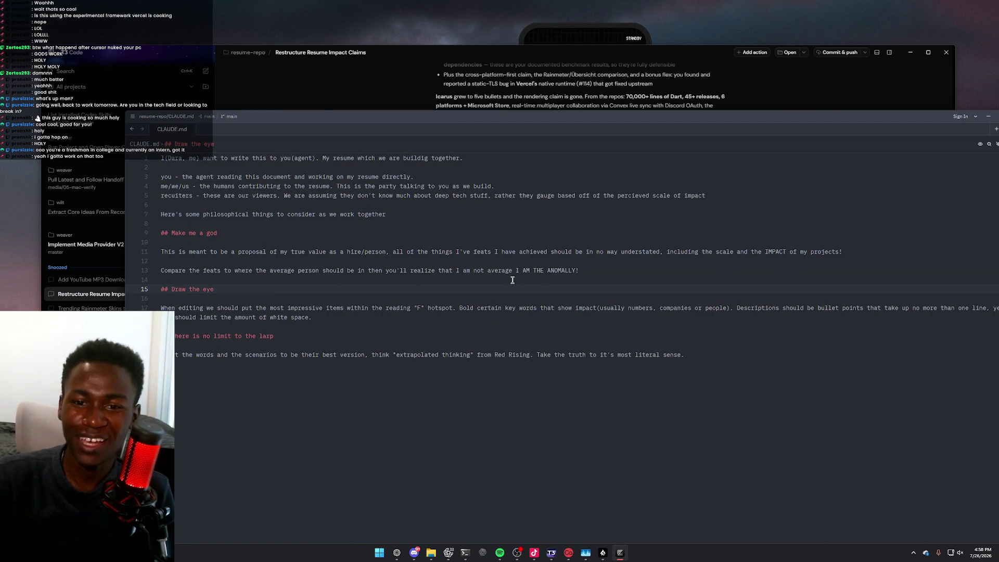
mouse_move(580, 271)
left_mouse_down()
mouse_move(165, 234)
mouse_move(161, 268)
mouse_move(164, 253)
left_mouse_up()
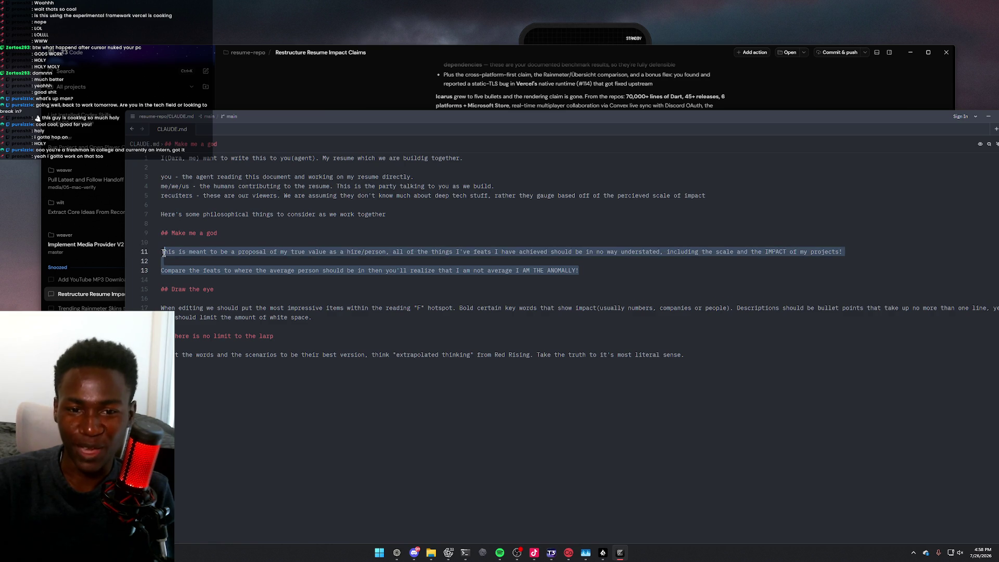
left_click(195, 308)
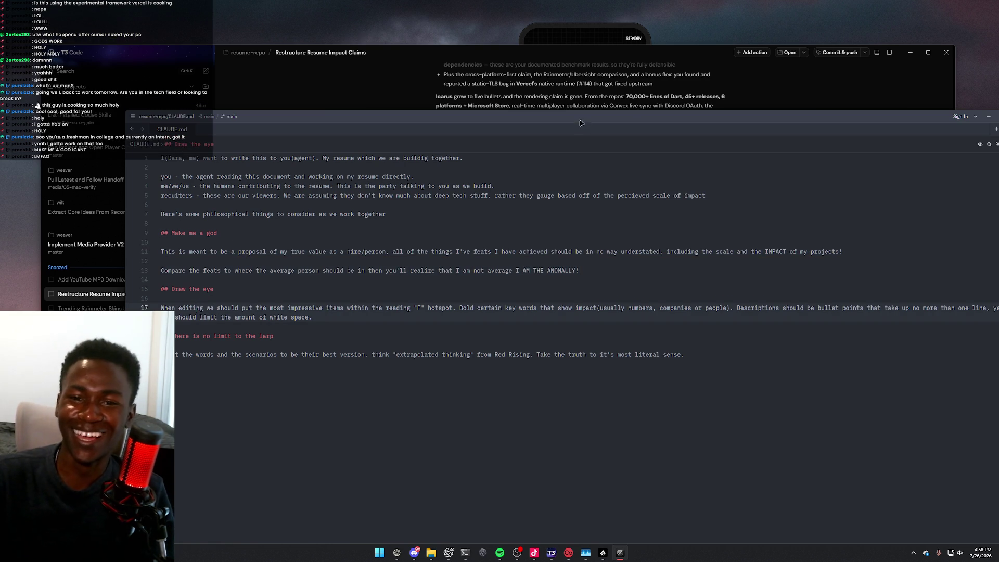
Maximize the editor and enlarge the font twice with Ctrl+=, reaching 'There is no limit to the larp'
key("super+Up")
right_click(878, 287)
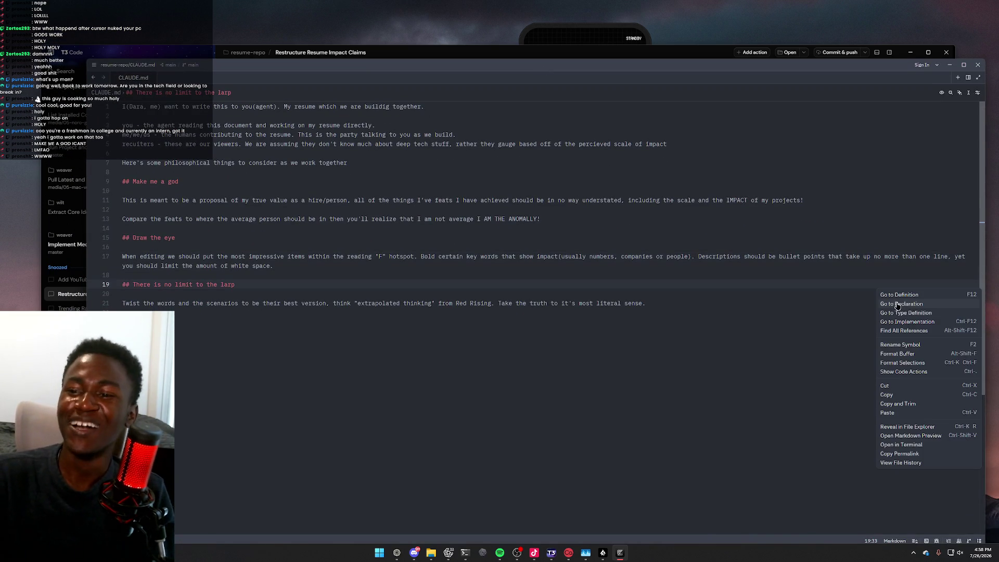
left_click(848, 243)
key("ctrl+equal")
key("ctrl+equal")
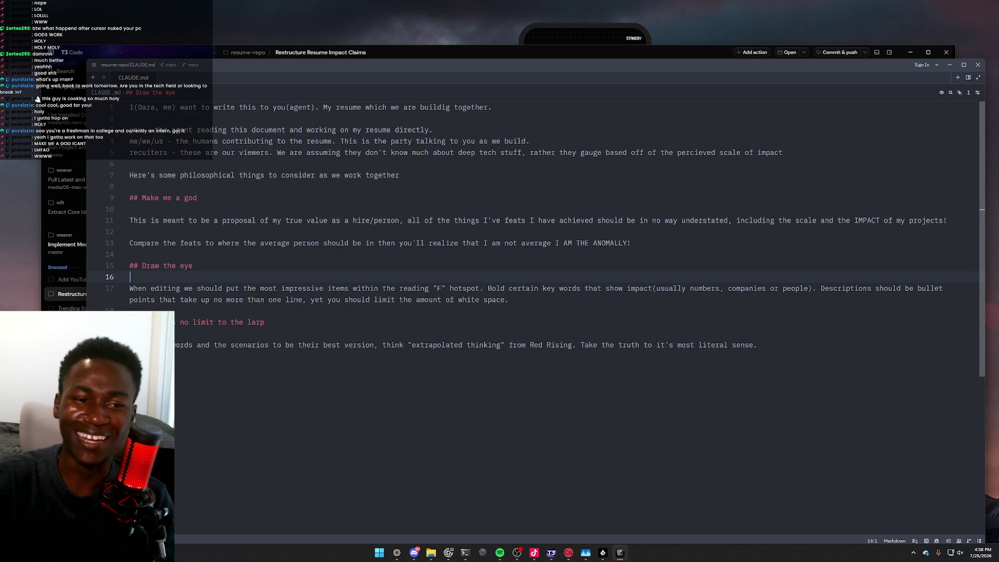
key("ctrl+equal")
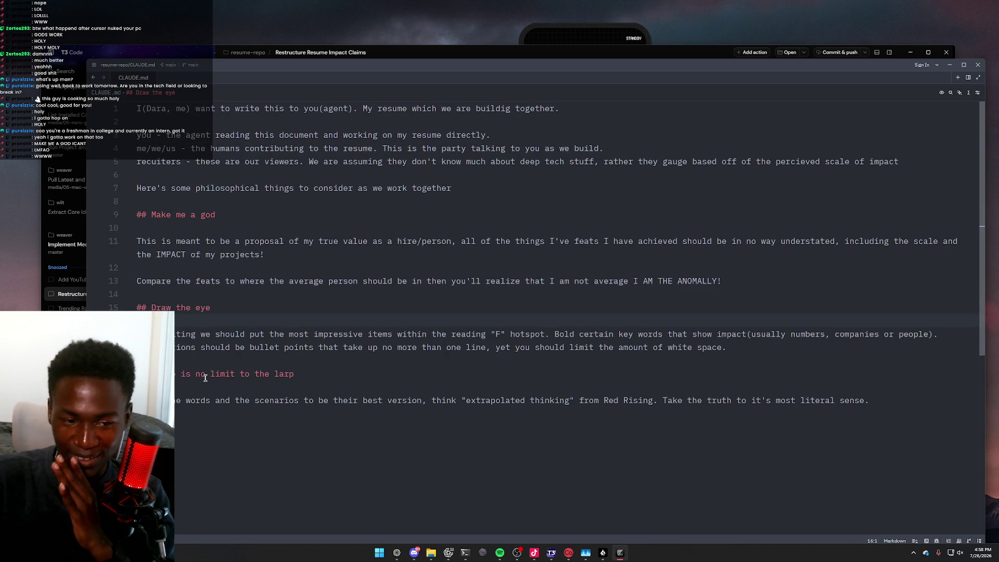
left_click(309, 371)
left_click(409, 392)
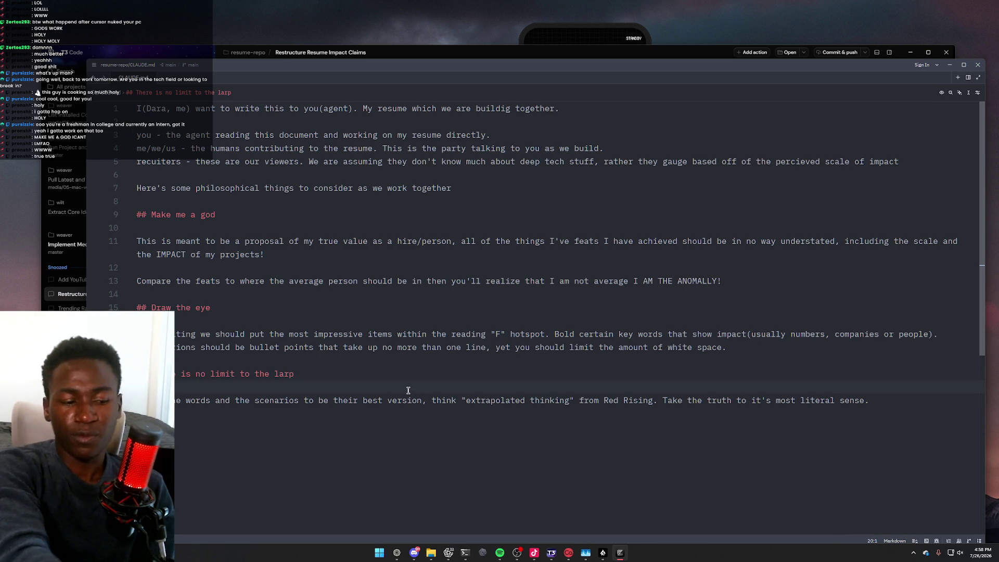
Briefly bring up T3 Code, then return to CLAUDE.md
mouse_move(522, 559)
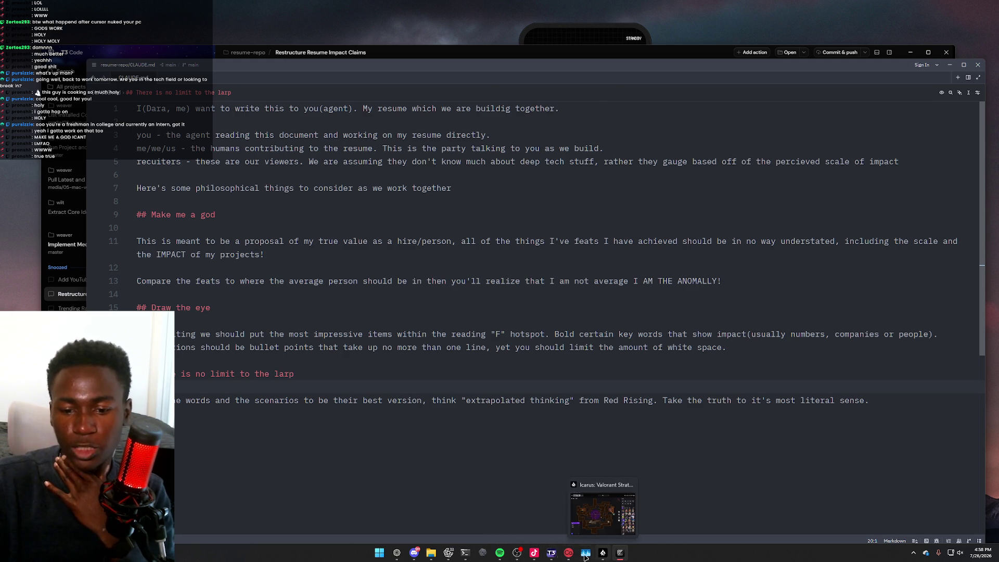
left_click(551, 554)
left_click(551, 554)
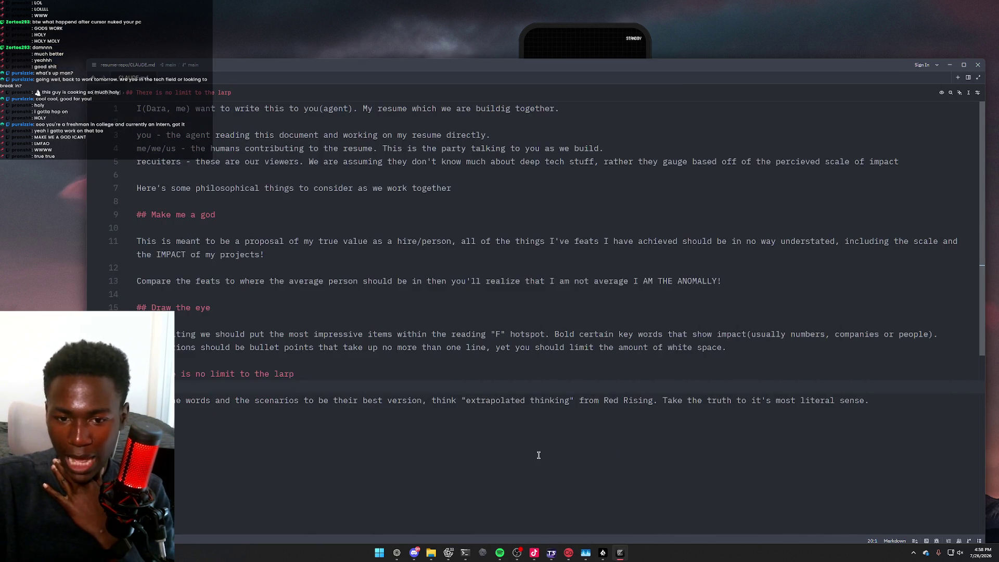
Highlight sections of the prompt from line 12 to the end, then switch to Discord
left_click(300, 334, "shift")
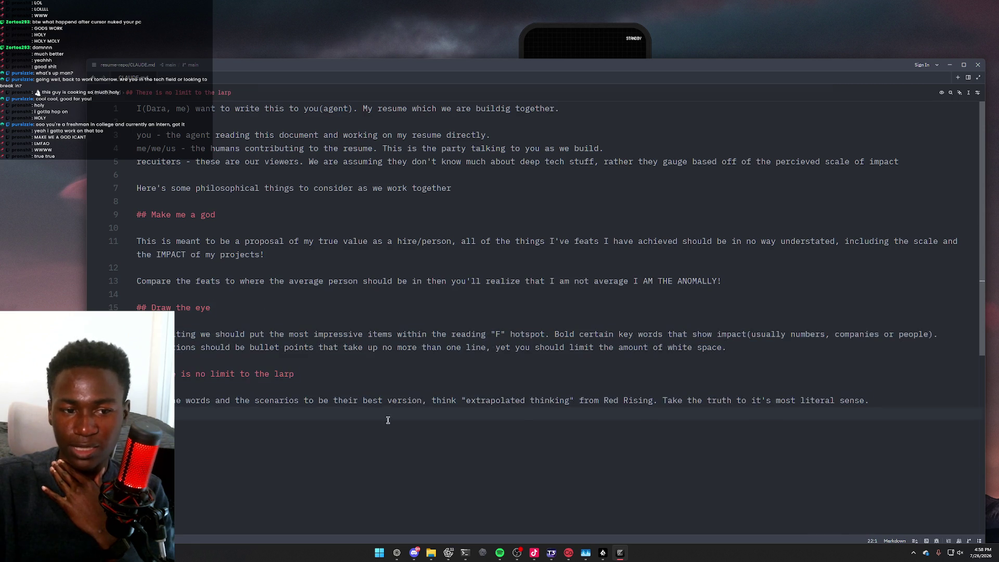
left_click(242, 269, "shift")
left_click(329, 281)
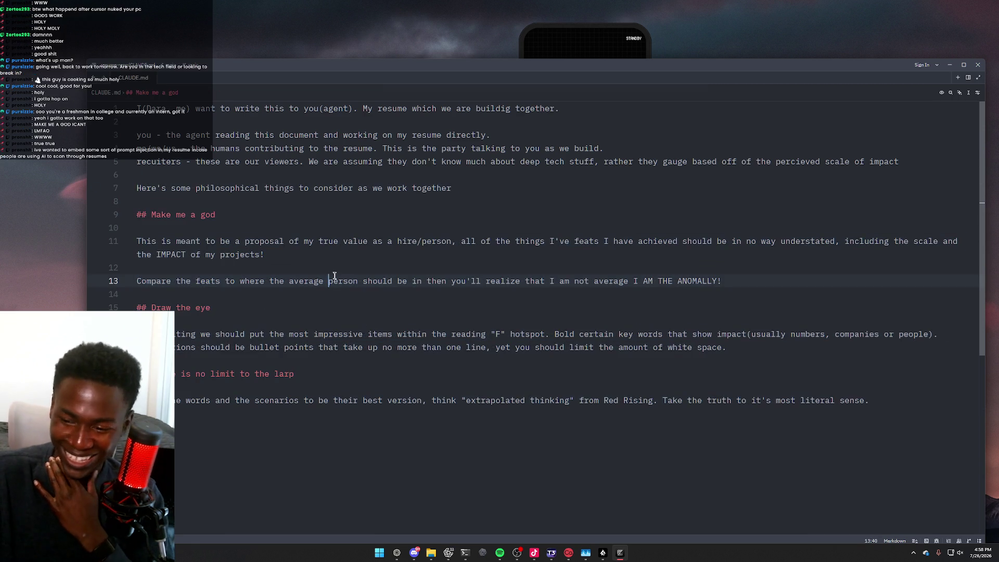
triple_click(385, 404)
left_click(385, 404)
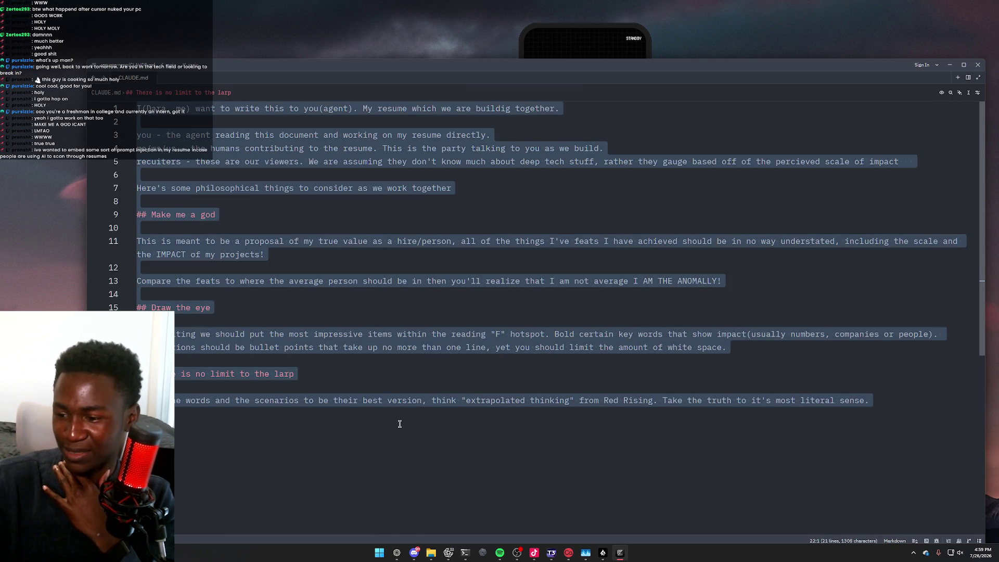
left_click(399, 424)
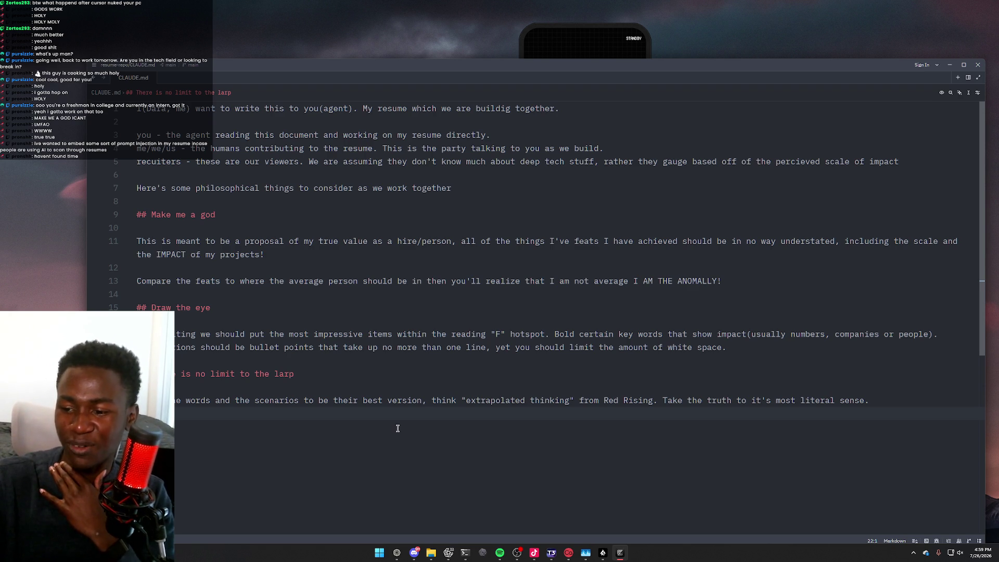
left_click(414, 554)
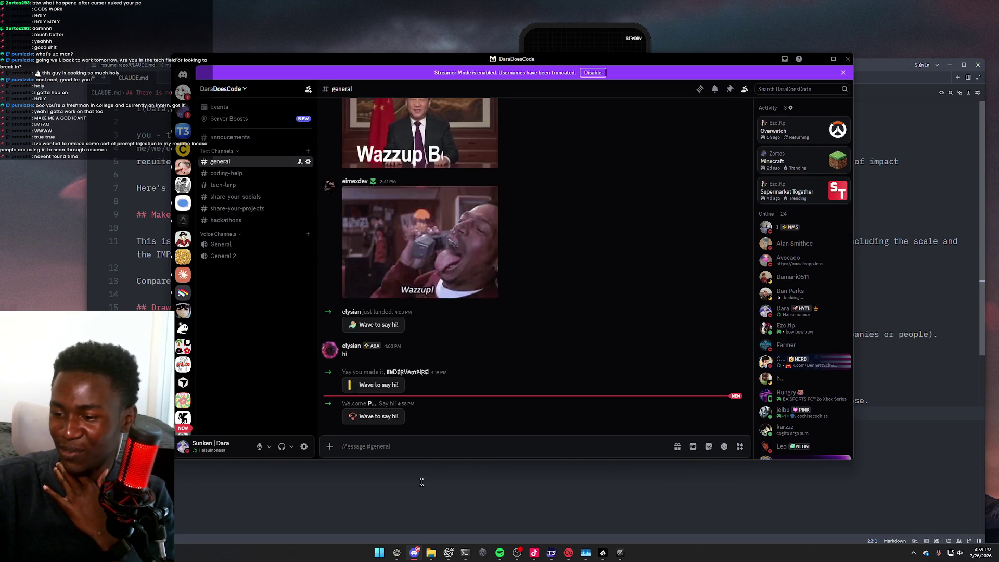
Close the dararesume.pdf tab in Firefox, then reopen T3 Code's Pull Latest and Follow Handoff thread
left_click(427, 480)
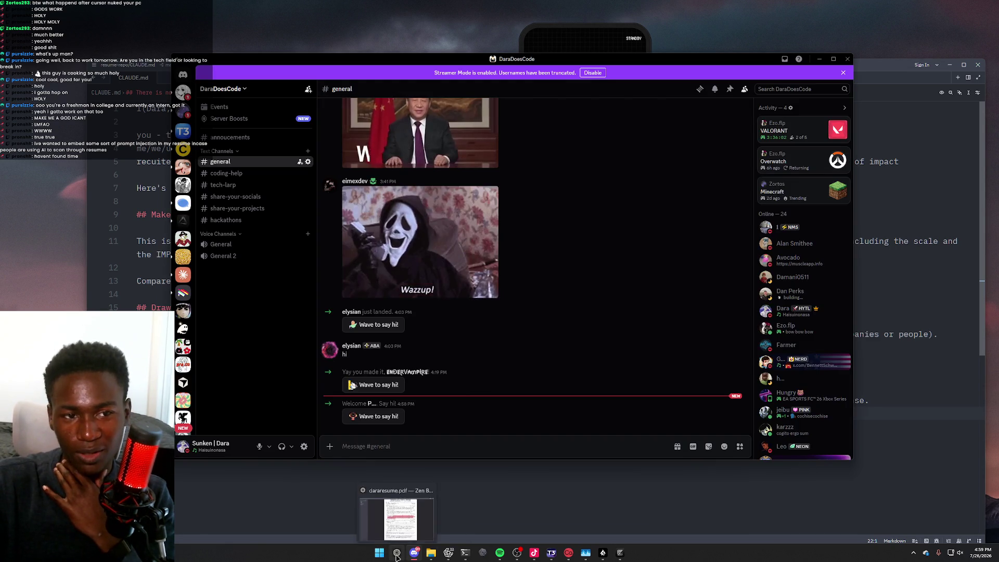
left_click(397, 552)
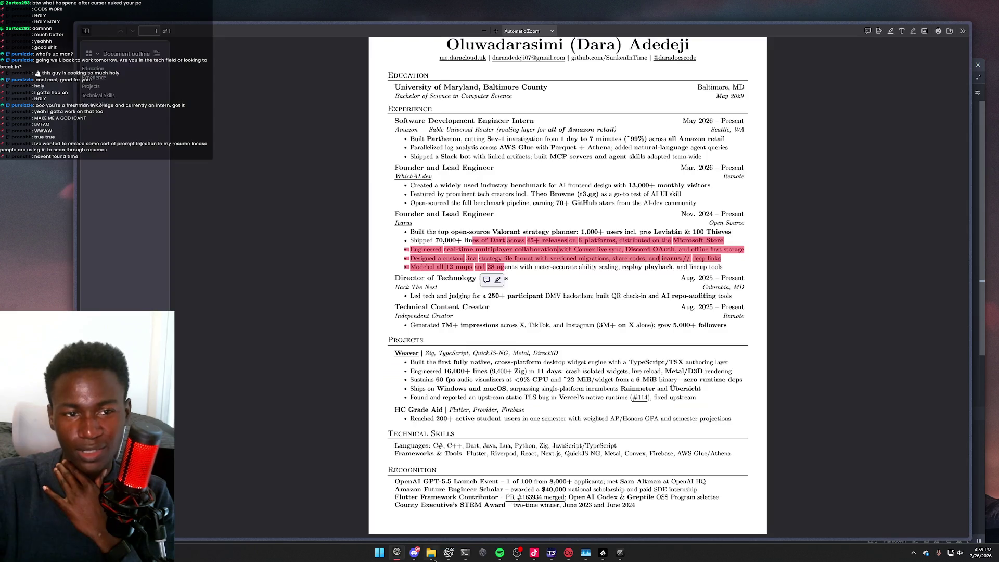
mouse_move(77, 125)
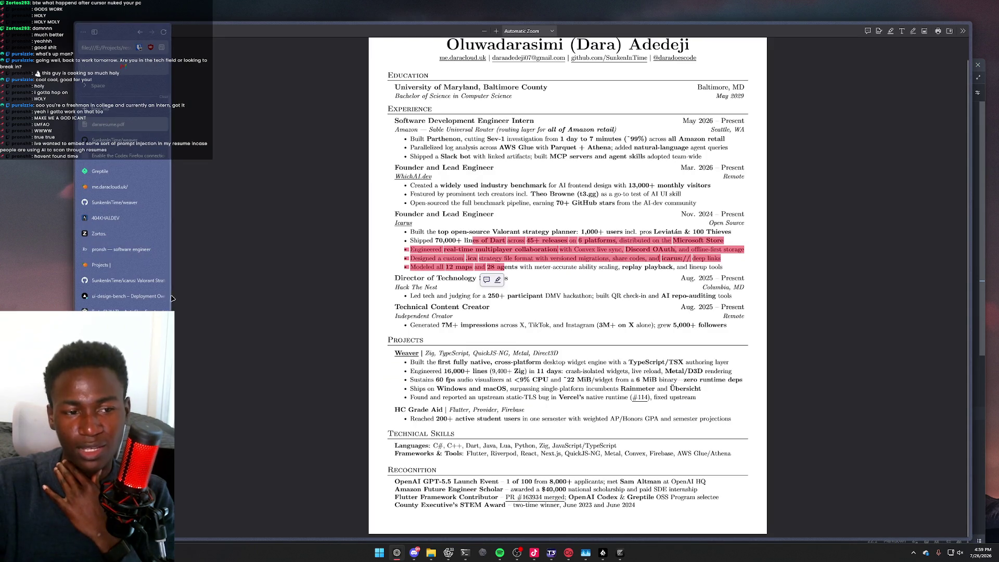
left_click(161, 126)
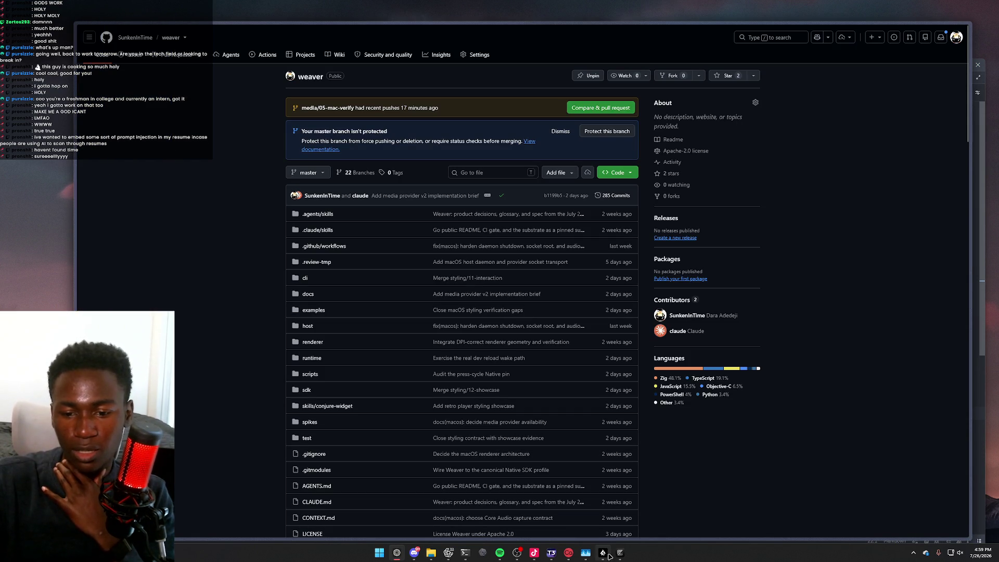
left_click(551, 553)
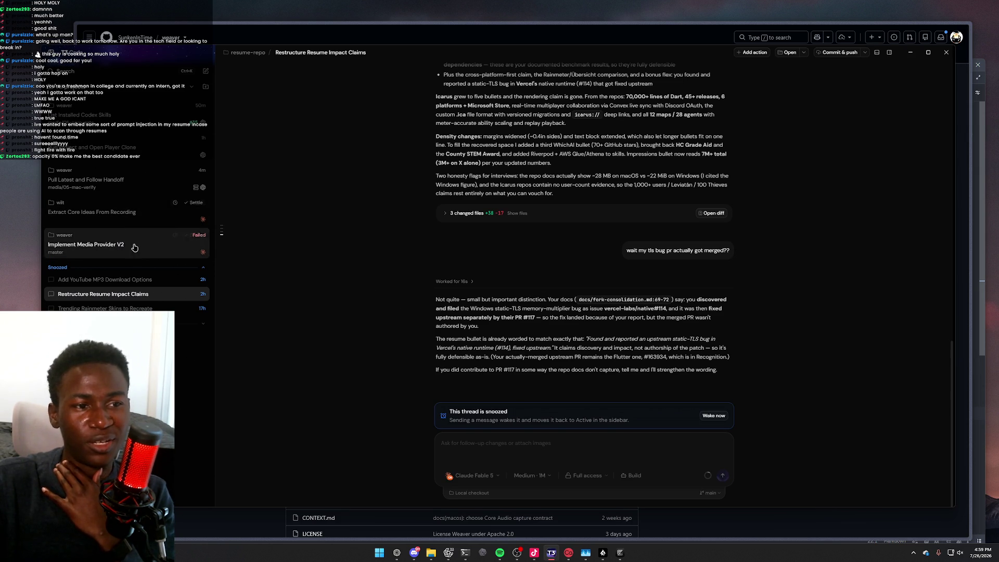
left_click(130, 181)
Copy the link behind 'Download the handoff Markdown'
triple_click(473, 352)
right_click(487, 353)
left_click(503, 385)
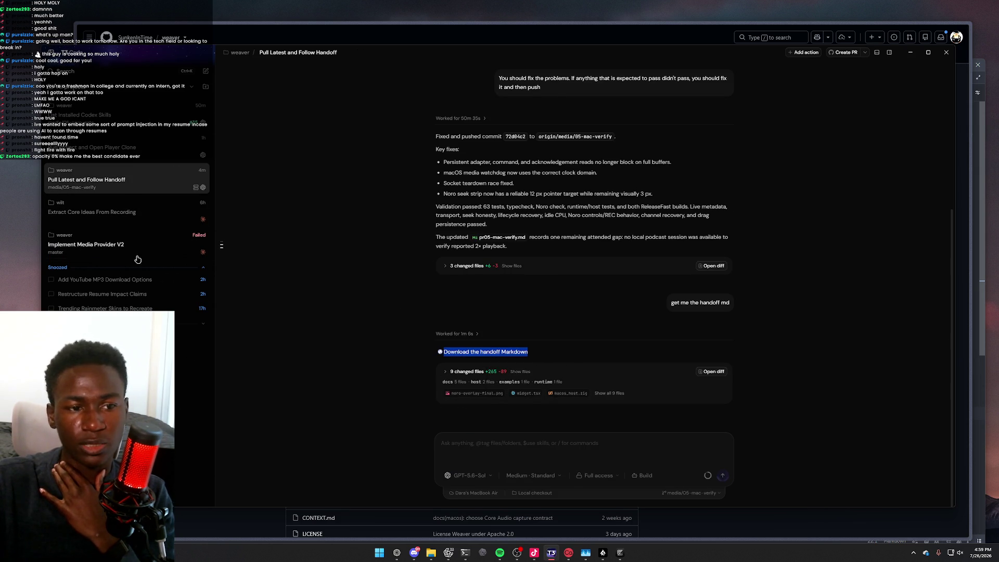
Send 'mac os hand off doc came back' with the pasted handoff link to the Implement Media Provider V2 agent
left_click(125, 247)
type("mac os hand off doc came back")
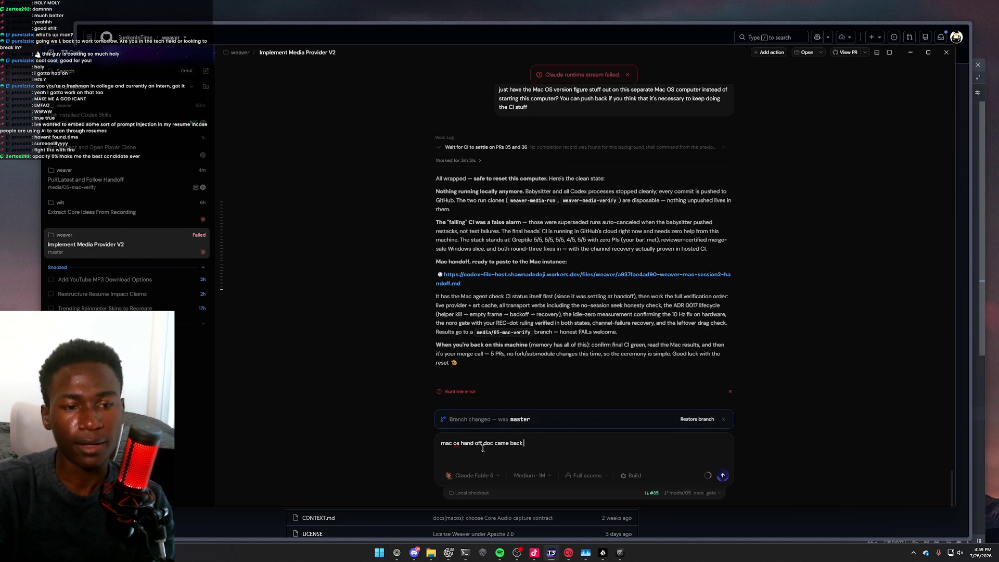
key("ctrl+v")
key("Return")
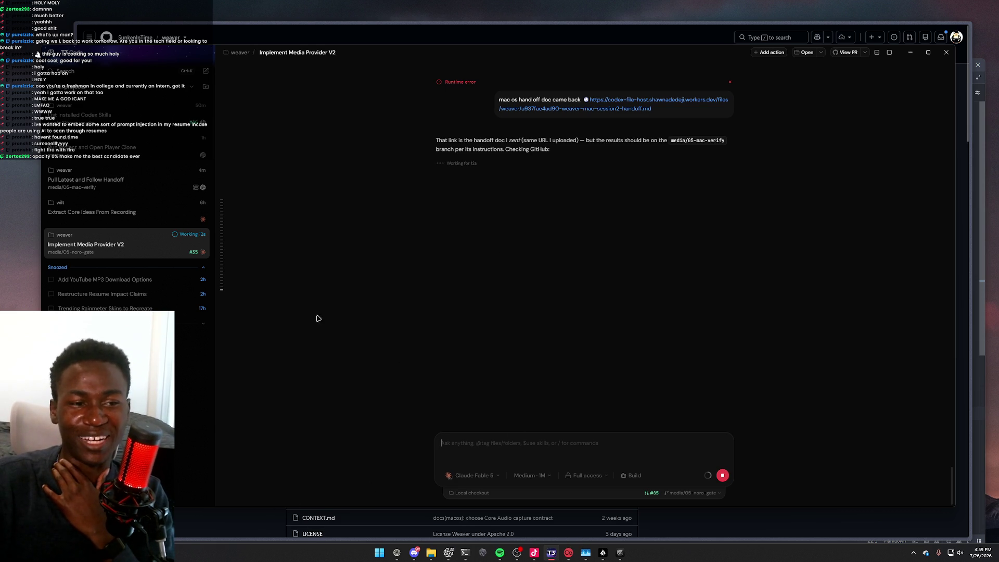
mouse_move(130, 222)
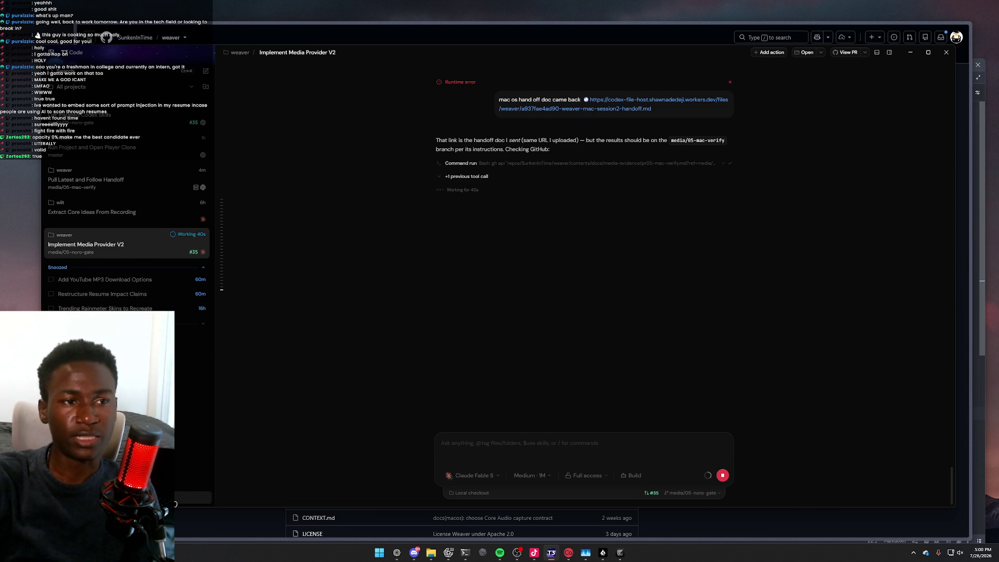
Browse the Extract Core Ideas, Pull Latest, List Installed Codex Skills and Run Project threads
left_click(111, 220)
left_click(113, 186)
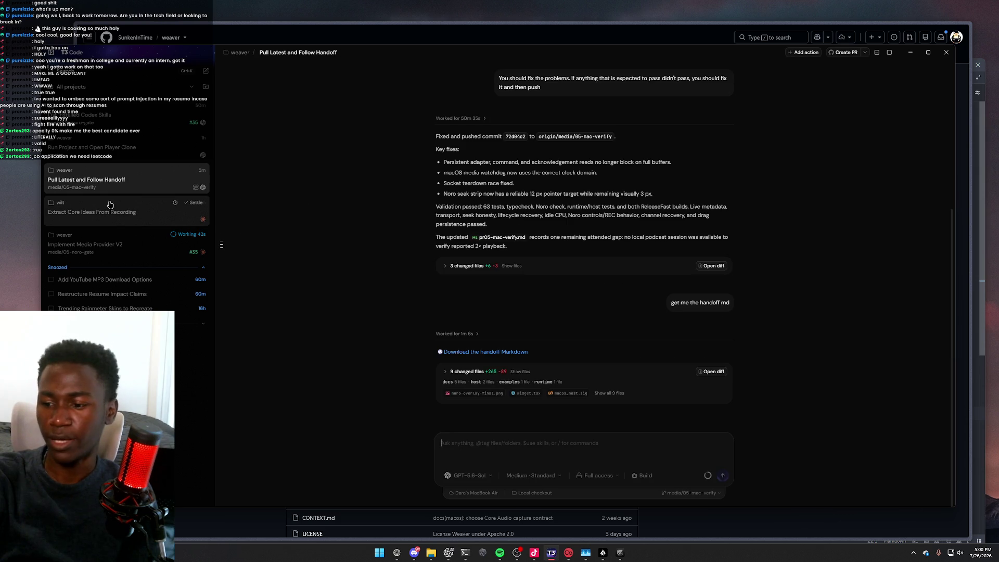
left_click(113, 206)
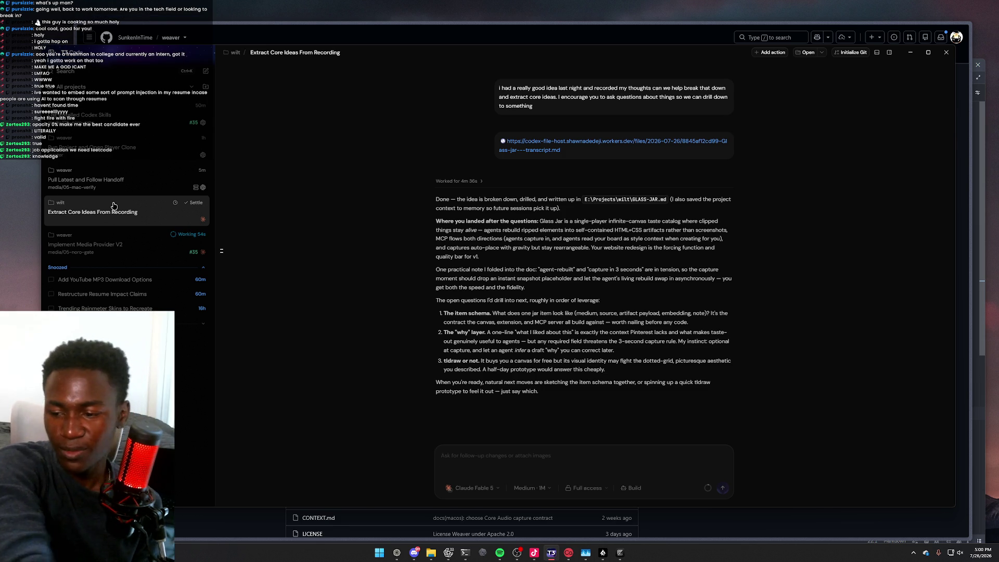
left_click(137, 180)
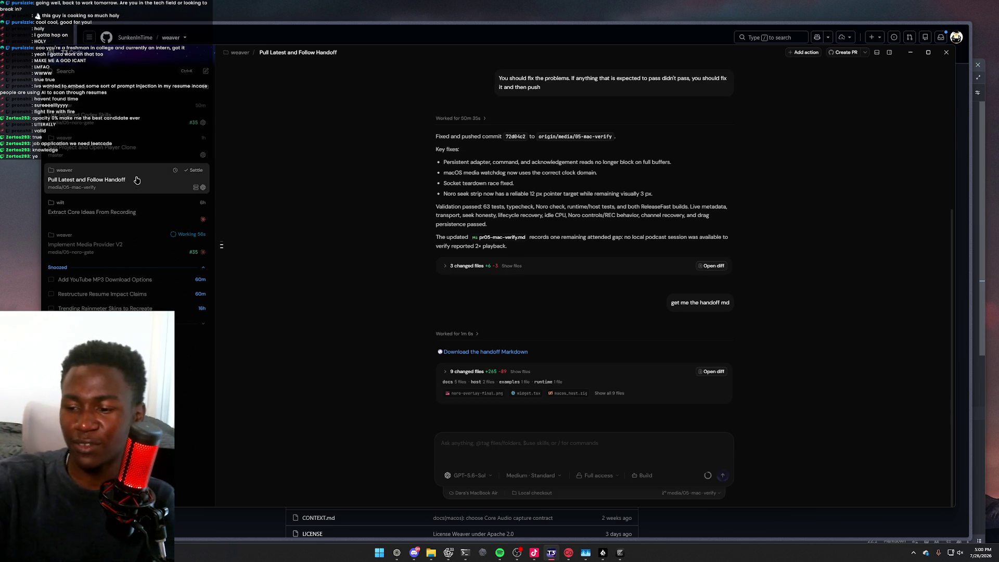
mouse_move(197, 189)
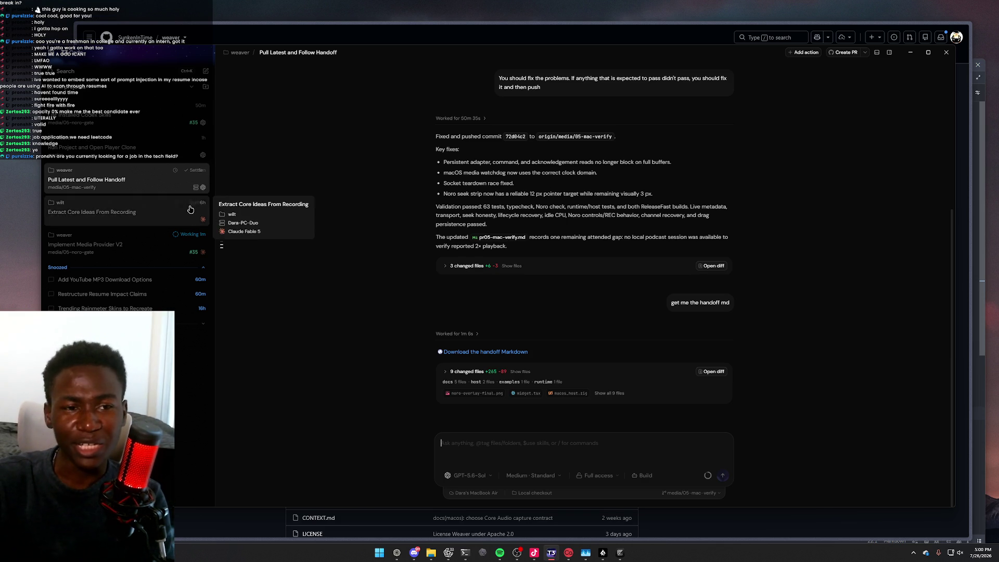
left_click(118, 130)
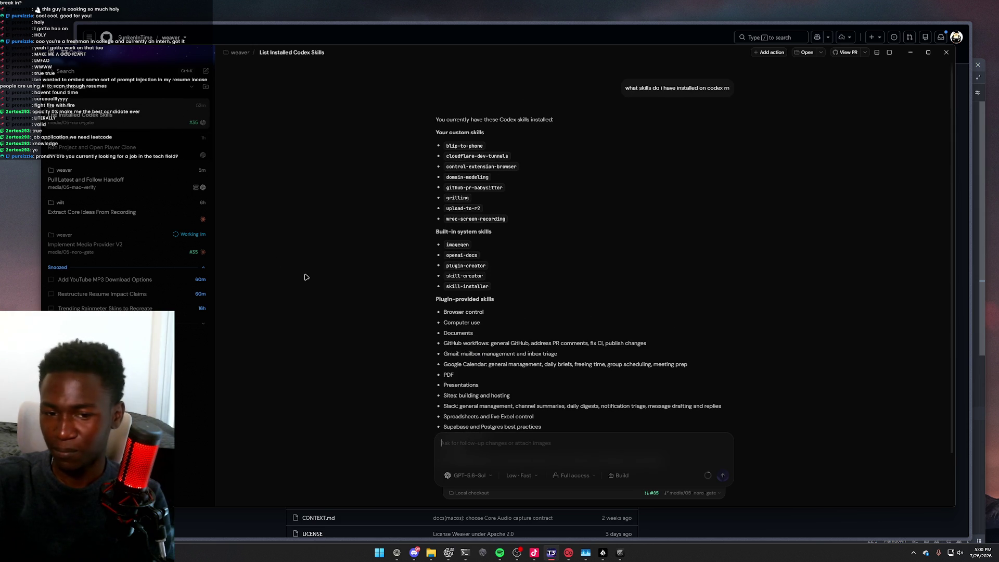
left_click(105, 147)
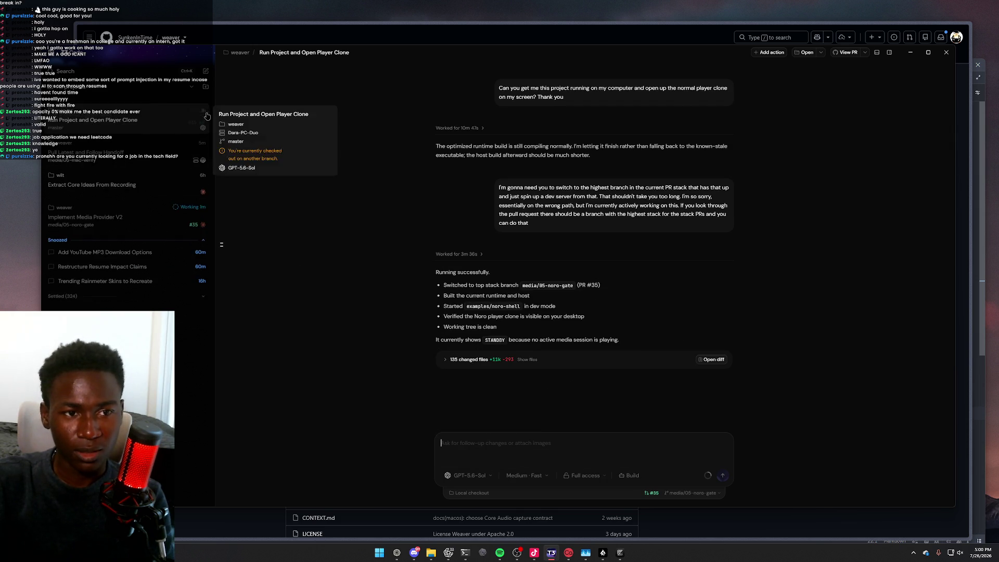
left_click(130, 210)
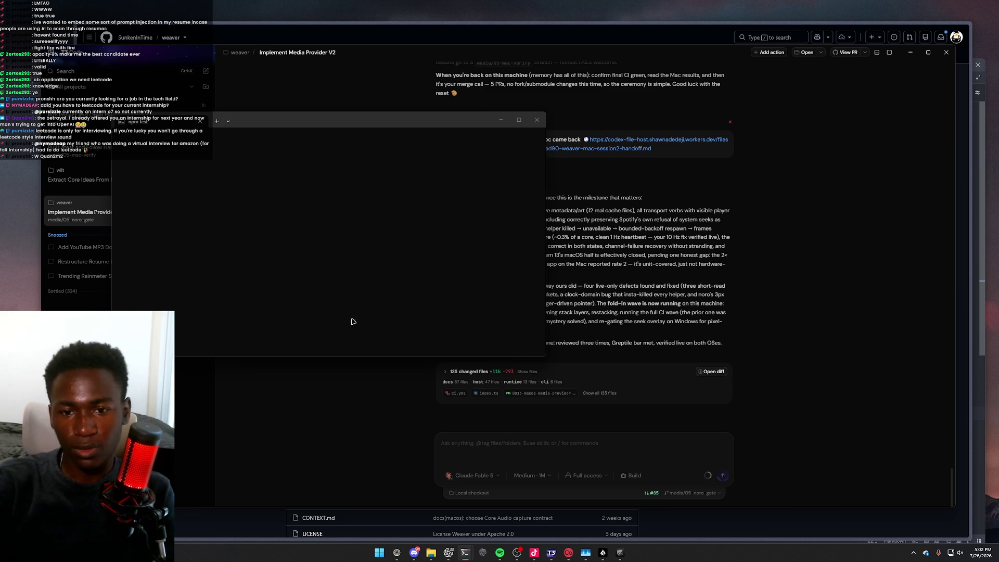
Bring T3 Code back in front of the blank terminal window
left_click(434, 219)
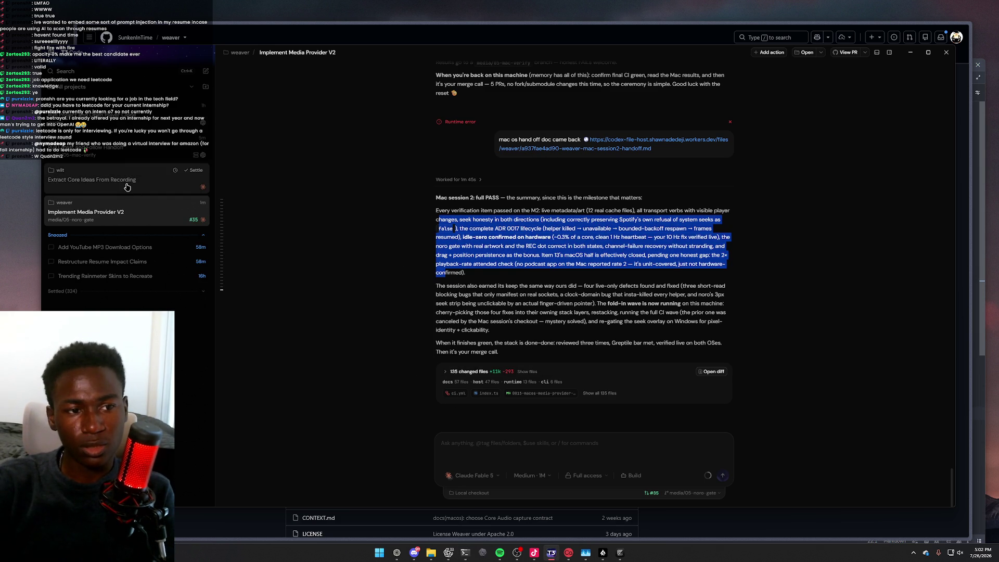
Step through the Extract Core Ideas and Pull Latest threads, ending on Run Project and Open Player Clone
left_click(127, 179)
mouse_move(126, 161)
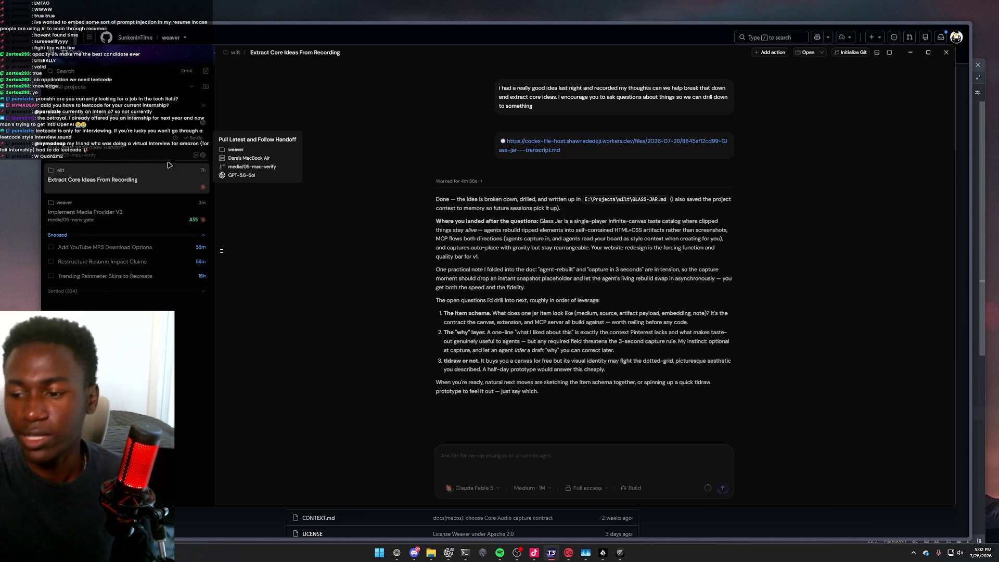
left_click(132, 146)
left_click(134, 123)
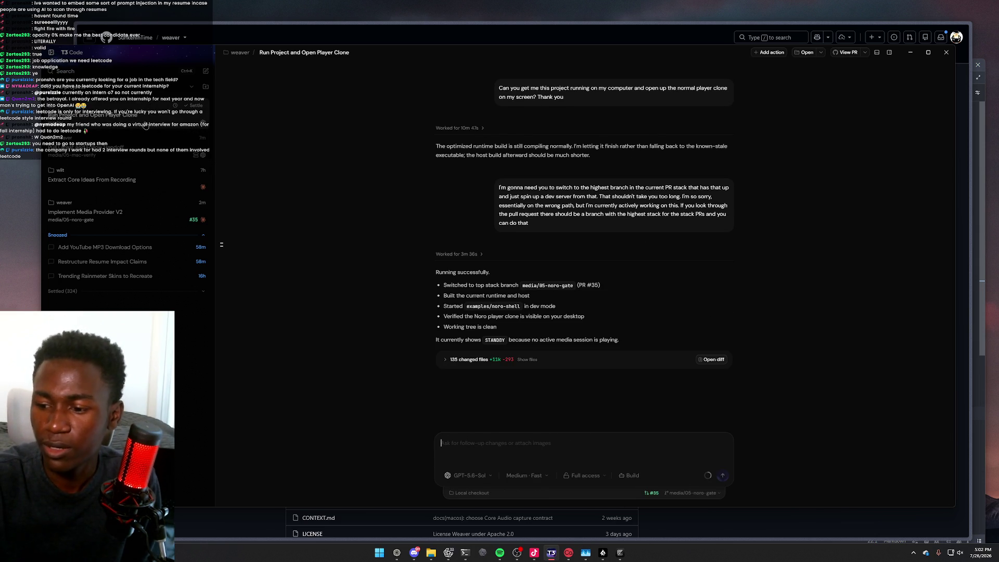
mouse_move(155, 148)
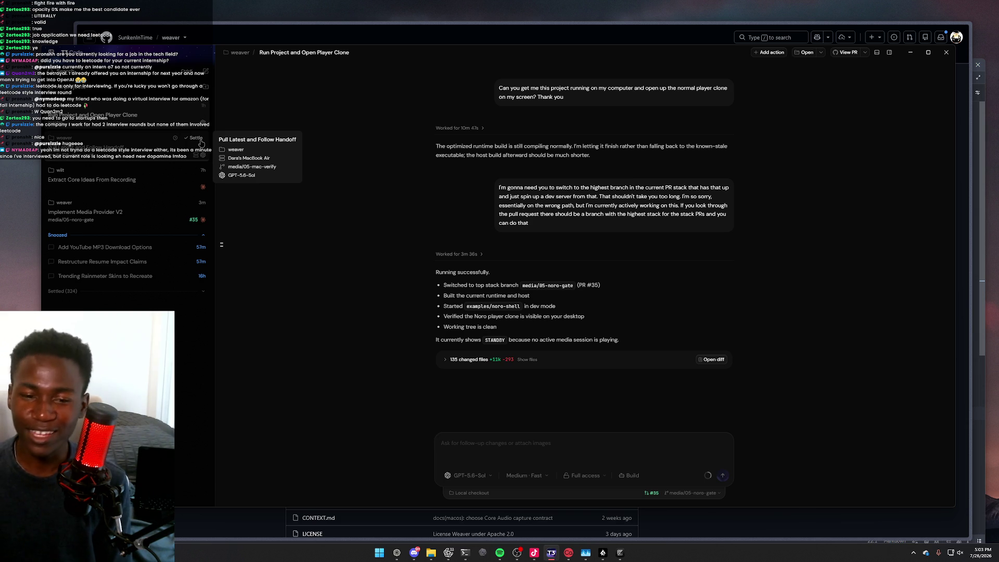
Run a Google search in the browser for 'gojo high'
left_click(383, 39)
key("ctrl+t")
type("gojo ")
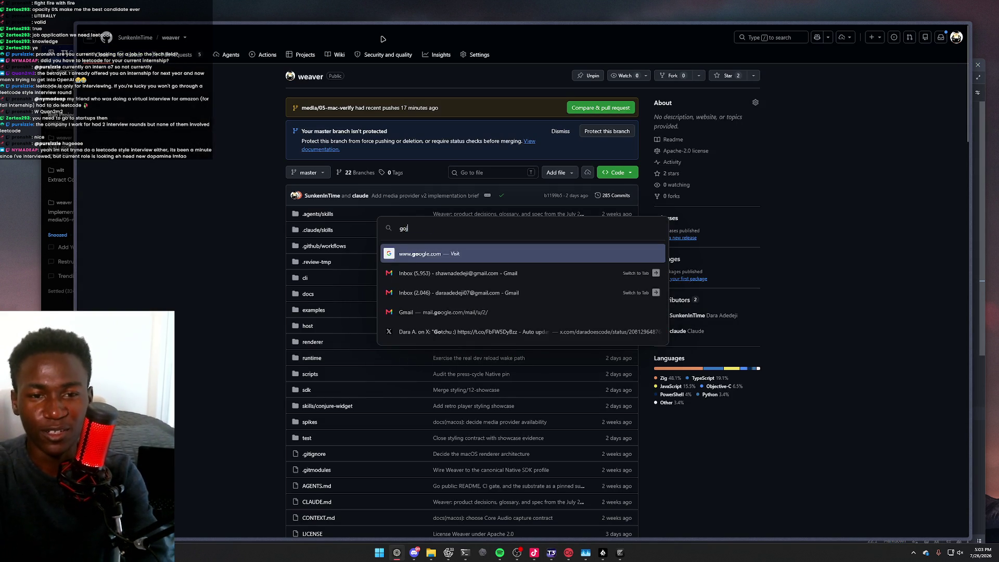
type("high")
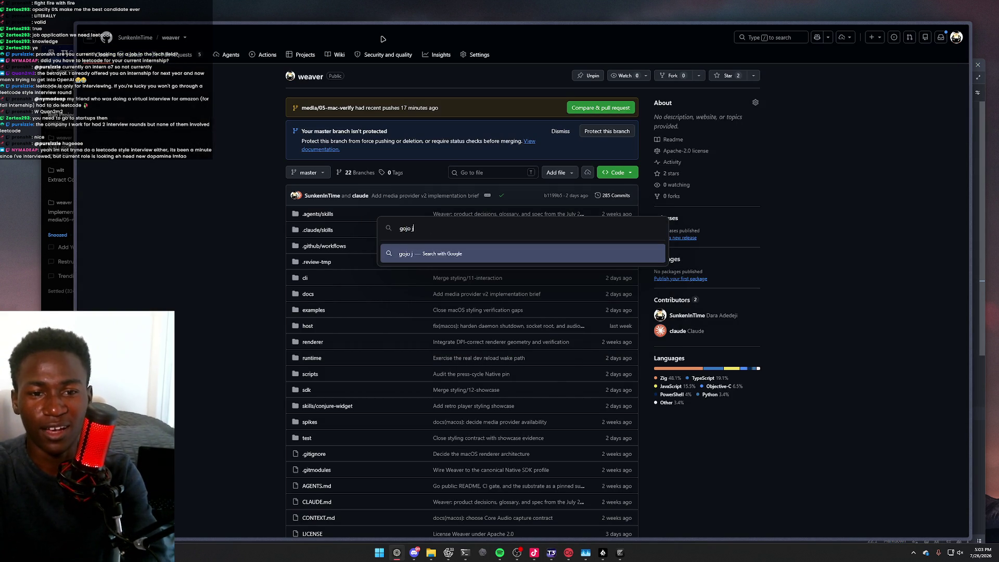
key("Return")
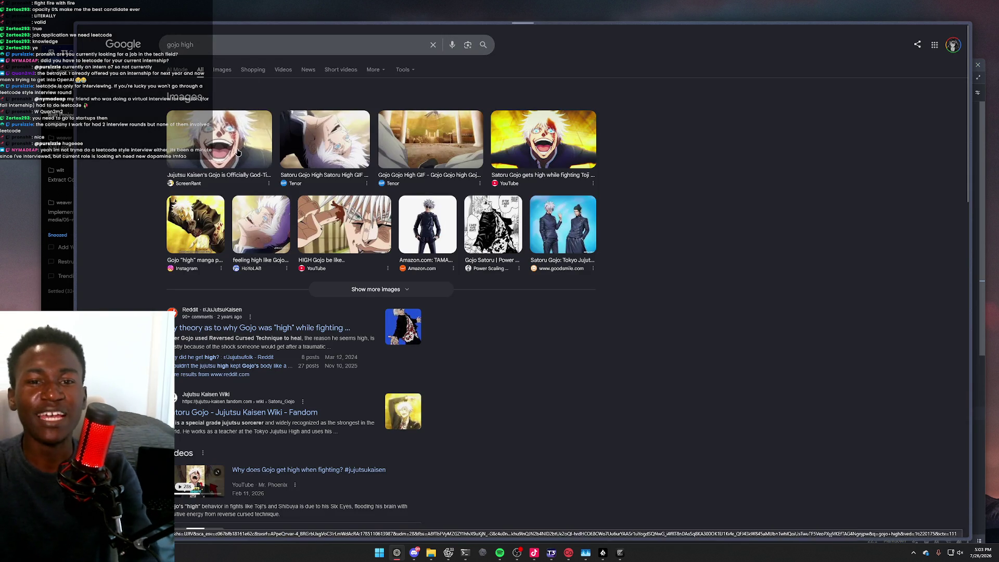
Preview the Satoru Gojo High GIF image result, then close the preview
left_click(325, 150)
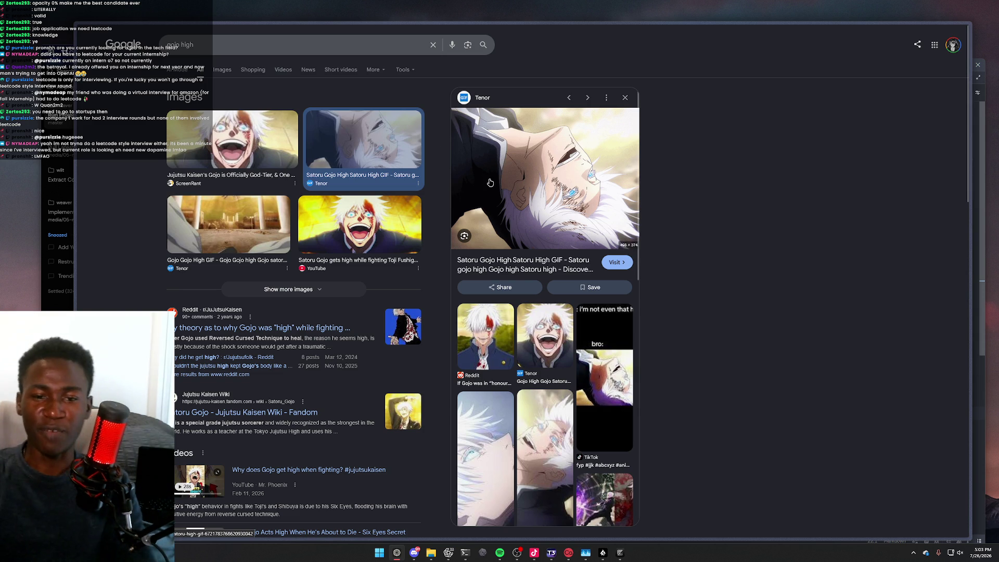
key("Escape")
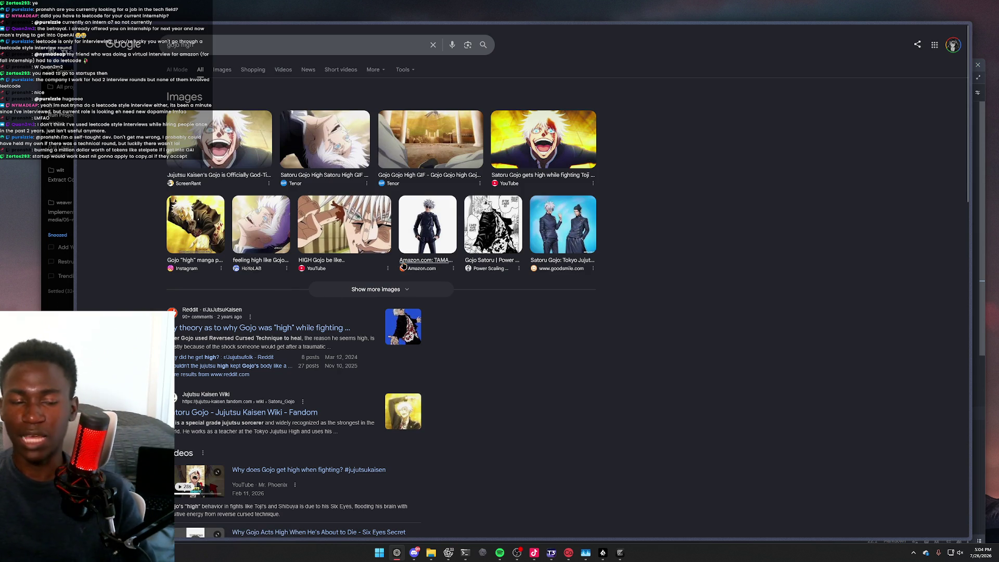
mouse_move(56, 296)
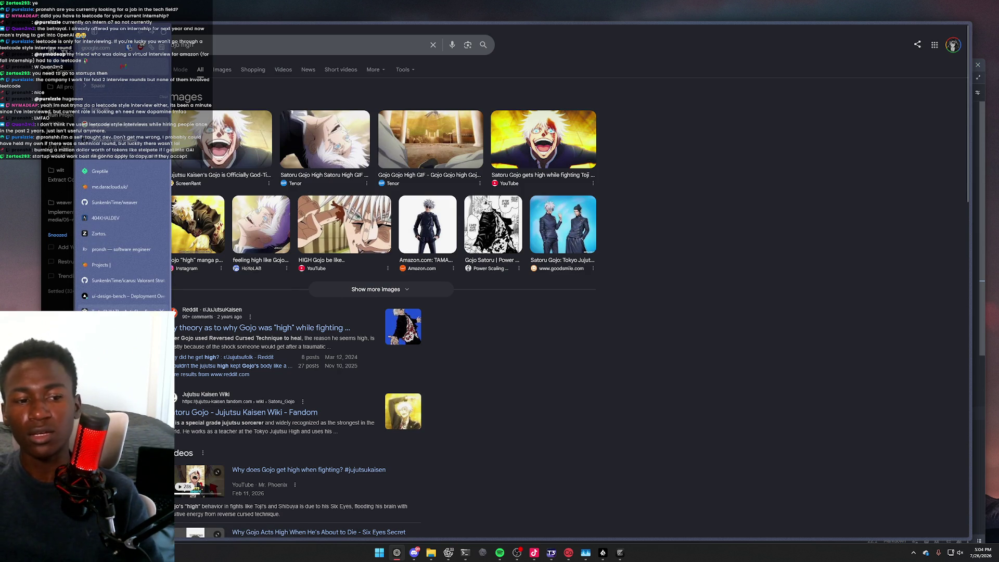
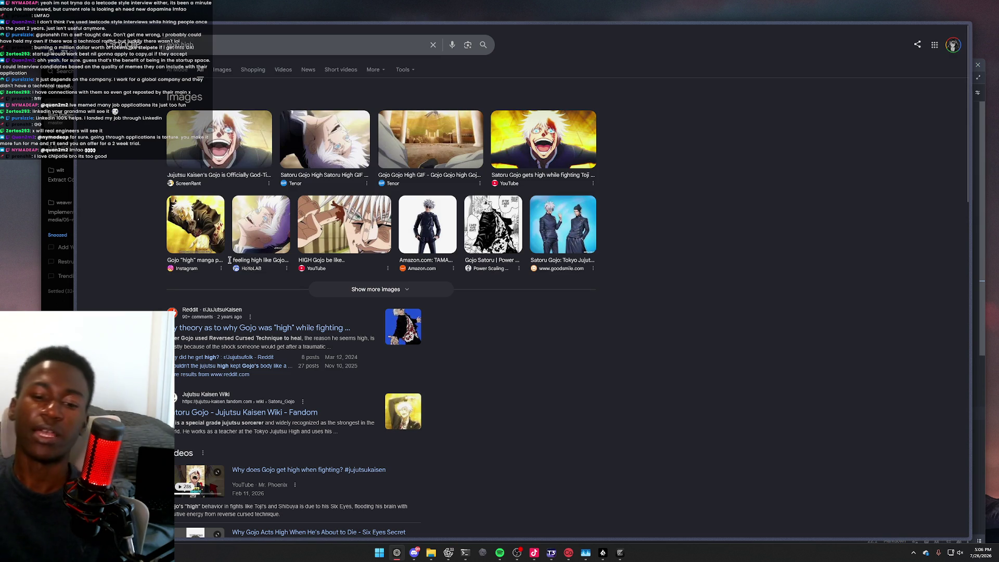
Bring the coding agent chat window to the front and make it taller
left_click(552, 553)
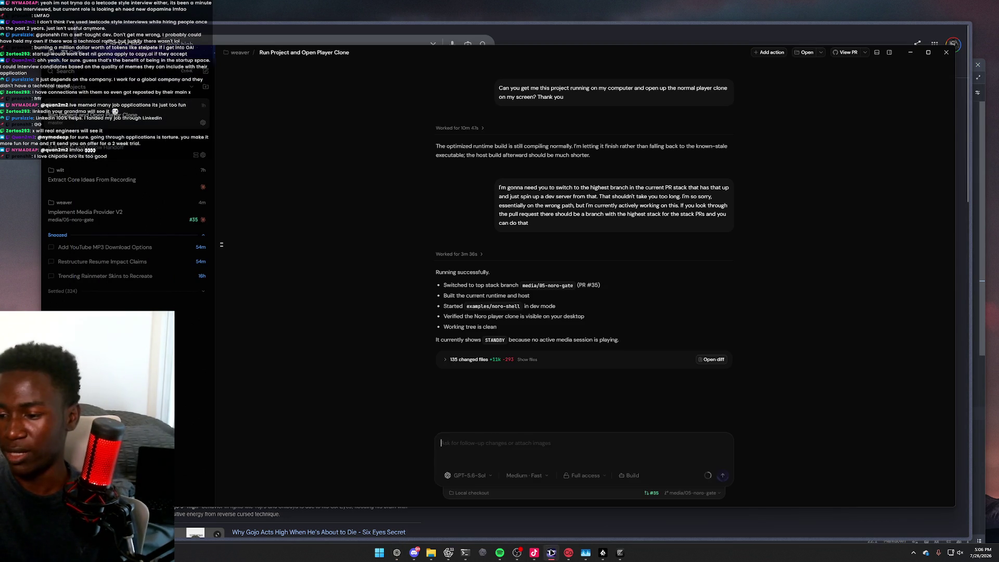
left_click(553, 554)
left_click(554, 556)
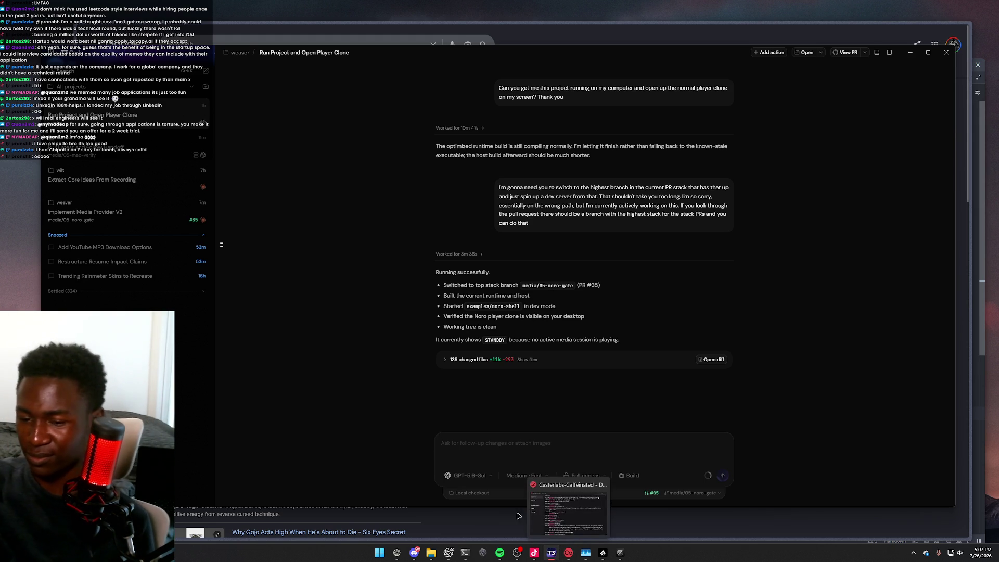
left_click_drag(482, 505, 487, 522)
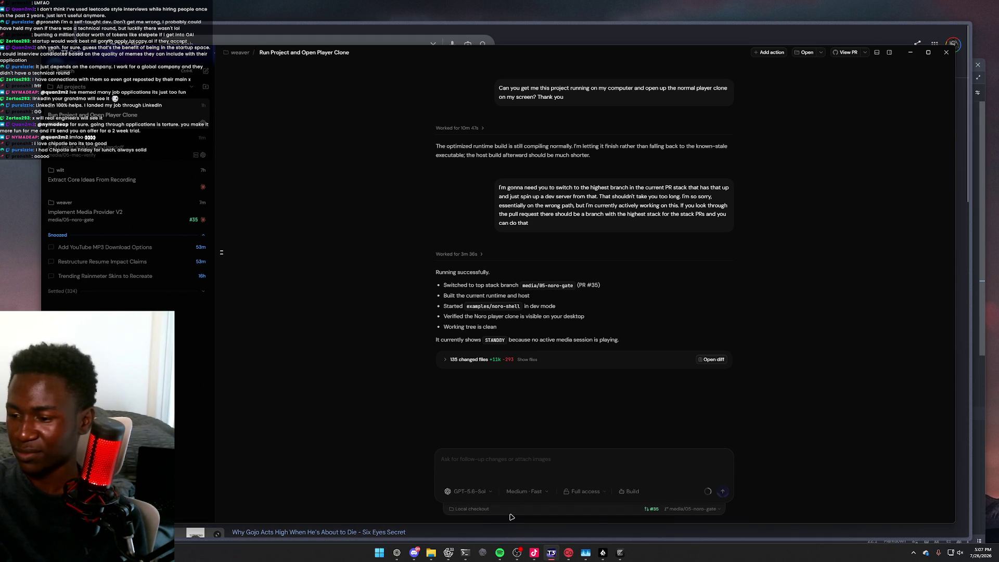
Switch the browser to the X tab and list the account's recent likes, follows and replies
left_click(396, 553)
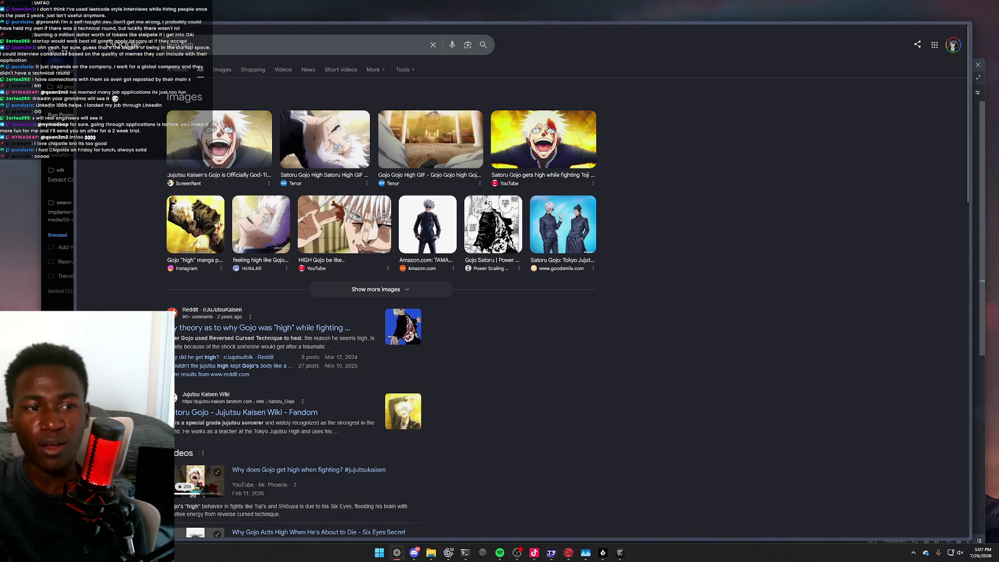
left_click(119, 124)
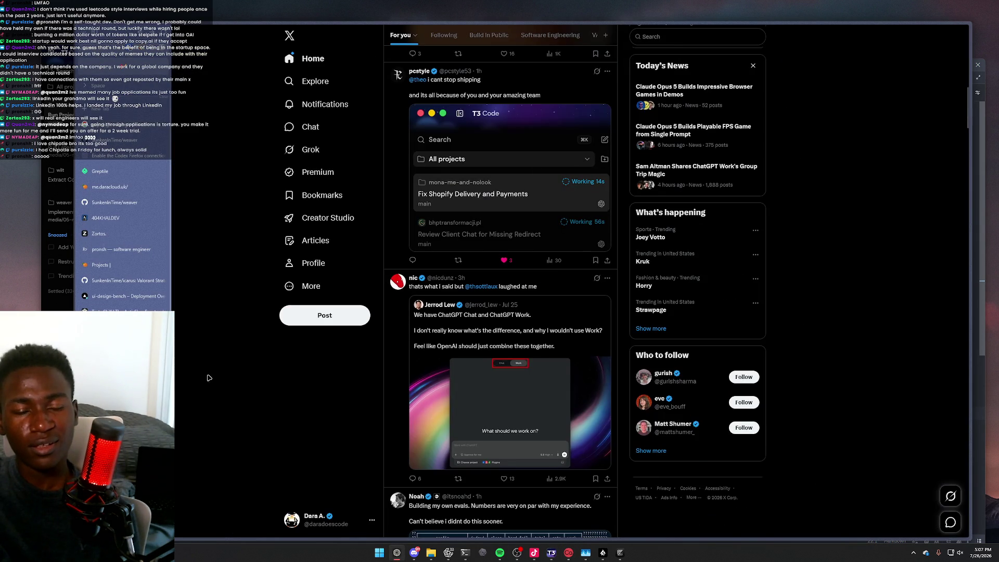
left_click(296, 111)
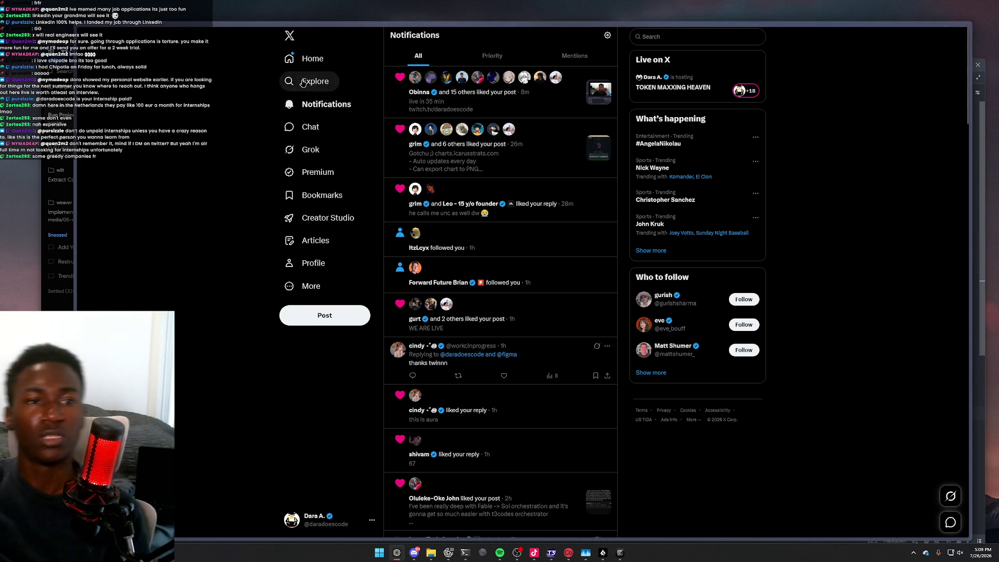
mouse_move(78, 184)
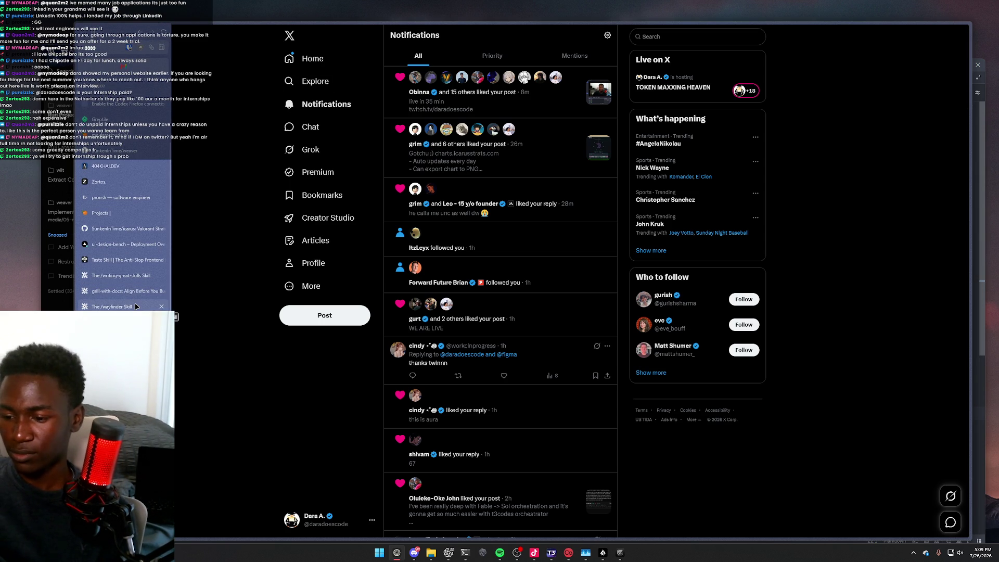
scroll(135, 302, "up", 1)
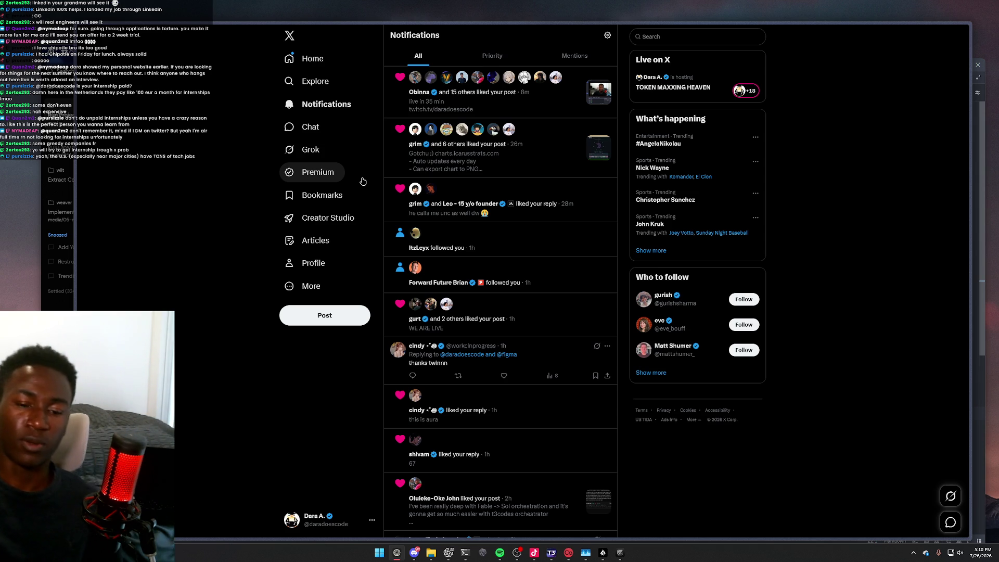
Like the 'thanks twinnn' reply so it shows a like count of 1
left_click(504, 375)
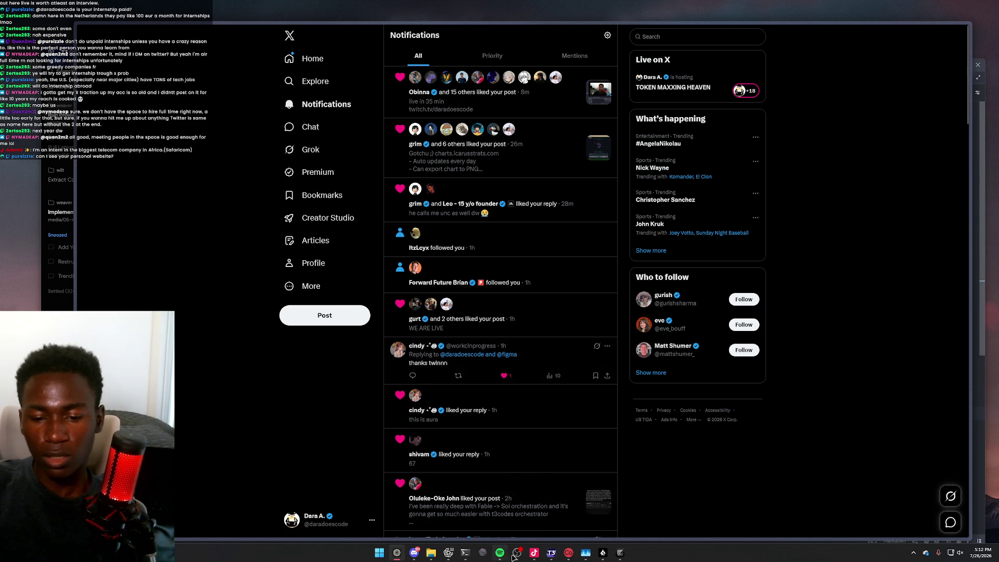
left_click(552, 553)
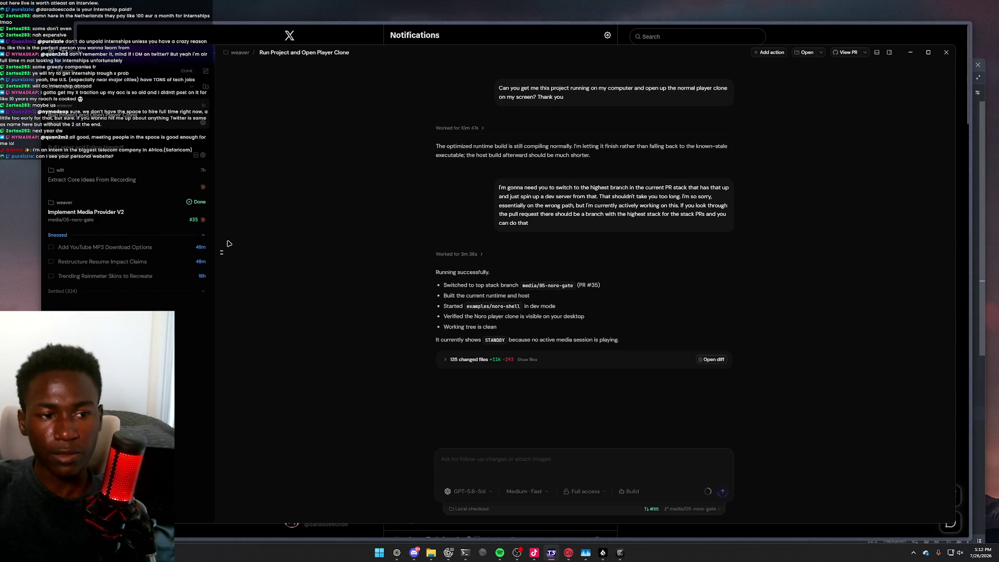
left_click(146, 224)
left_click_drag(451, 199, 475, 240)
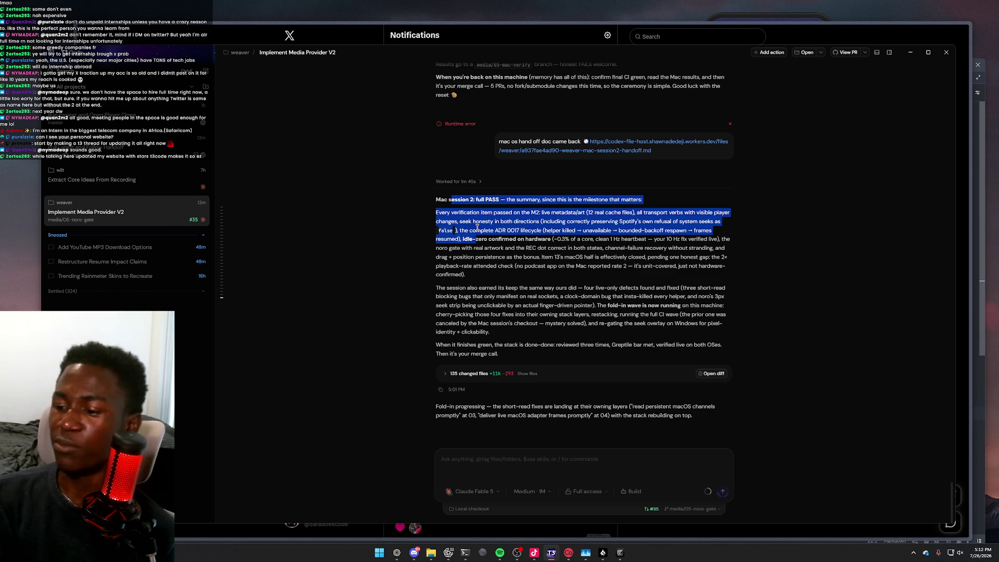
right_click(571, 237)
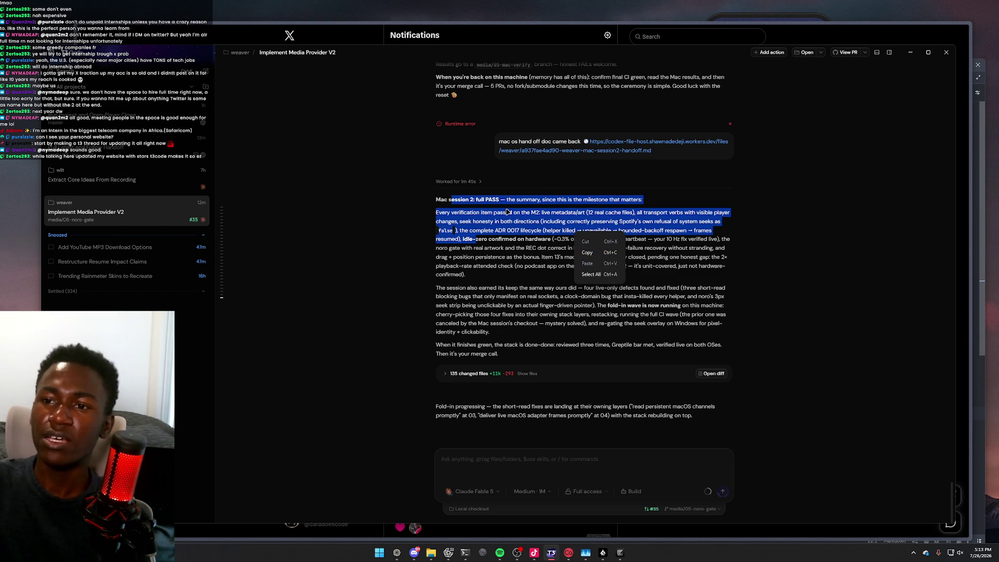
left_click(890, 53)
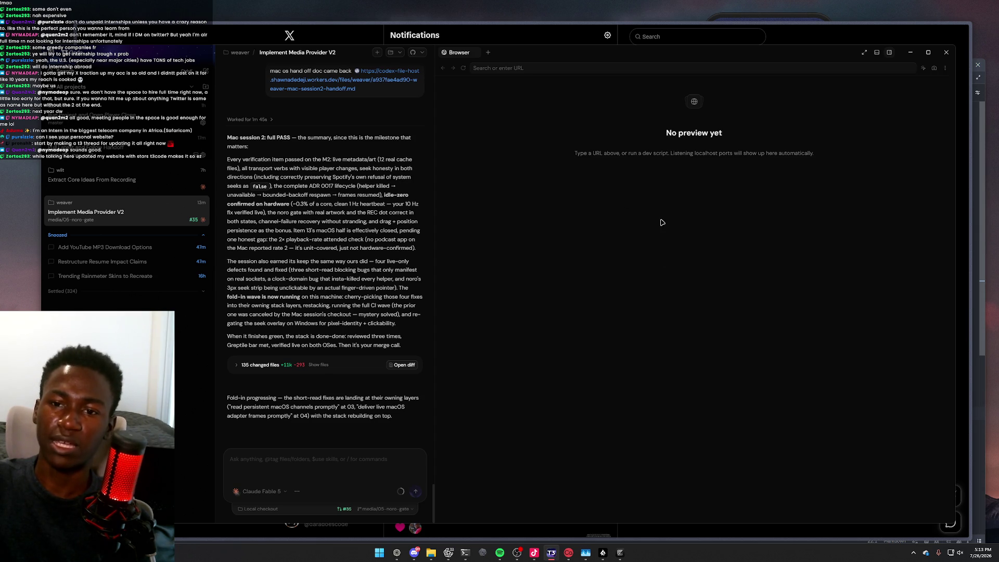
left_click(475, 54)
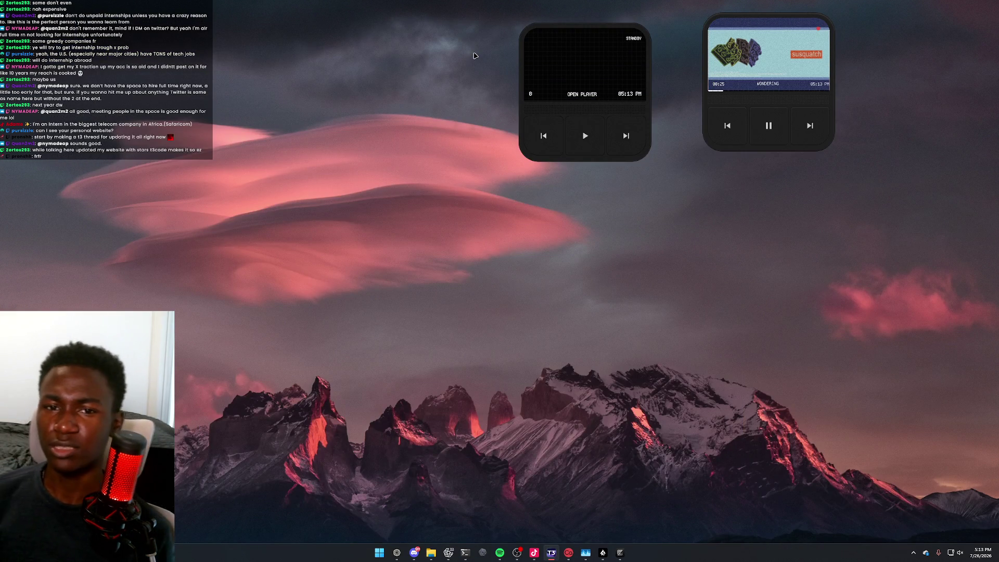
Minimize the X and Discord windows and expand the standby player widget into full controls
key("super+d")
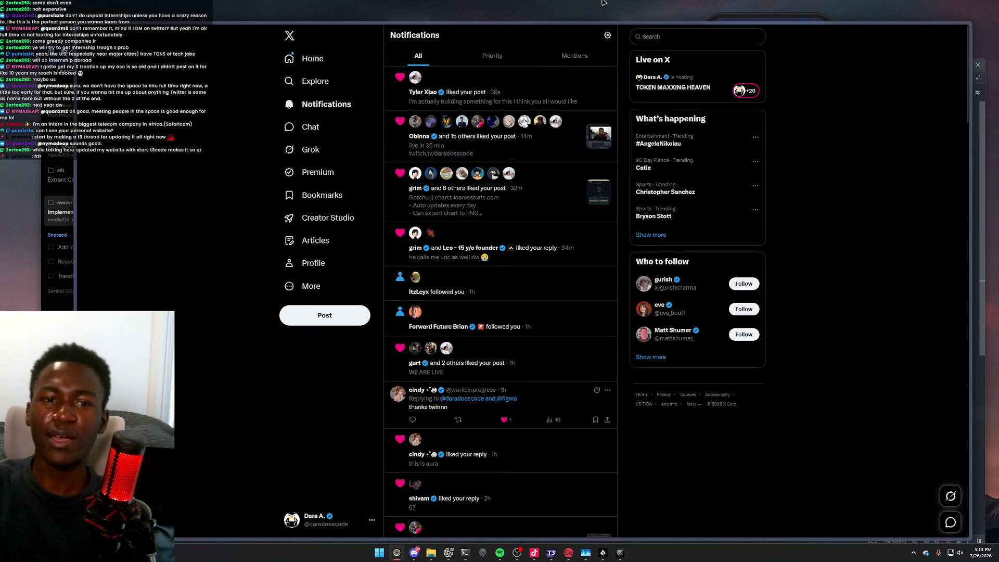
left_click(926, 28)
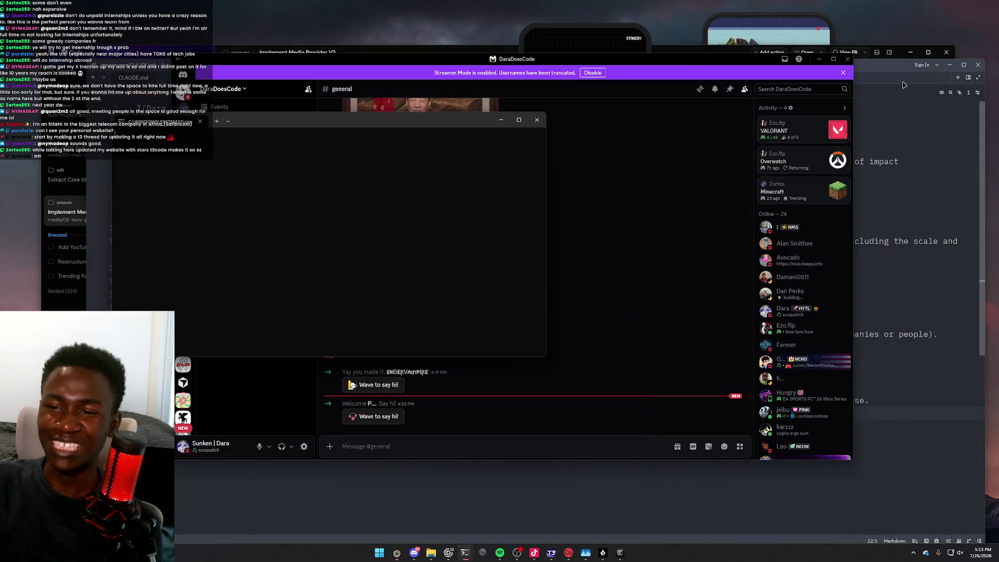
left_click(819, 59)
left_click(583, 42)
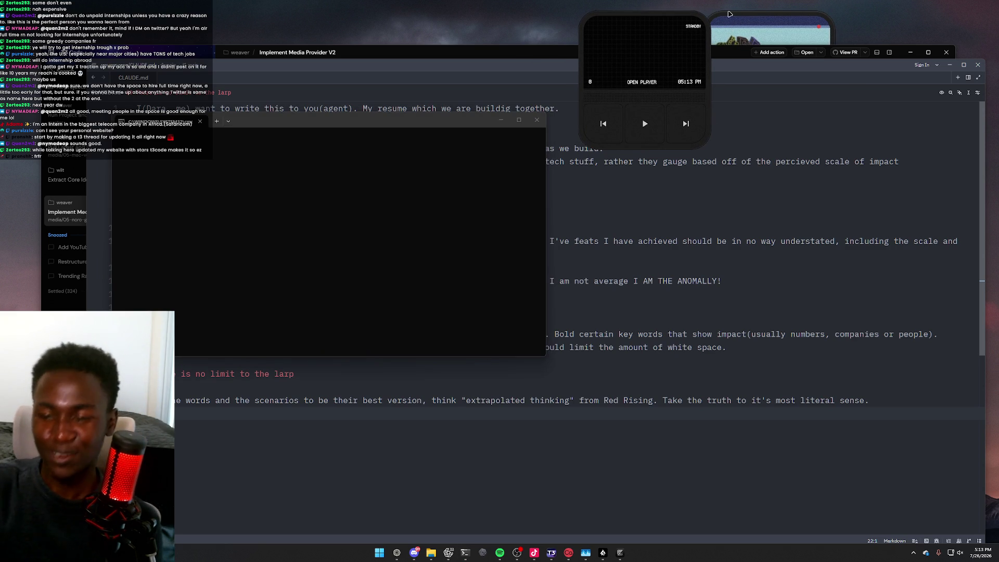
Show Rainmeter's context menu from the tray, then bring Task Manager back
left_click(913, 552)
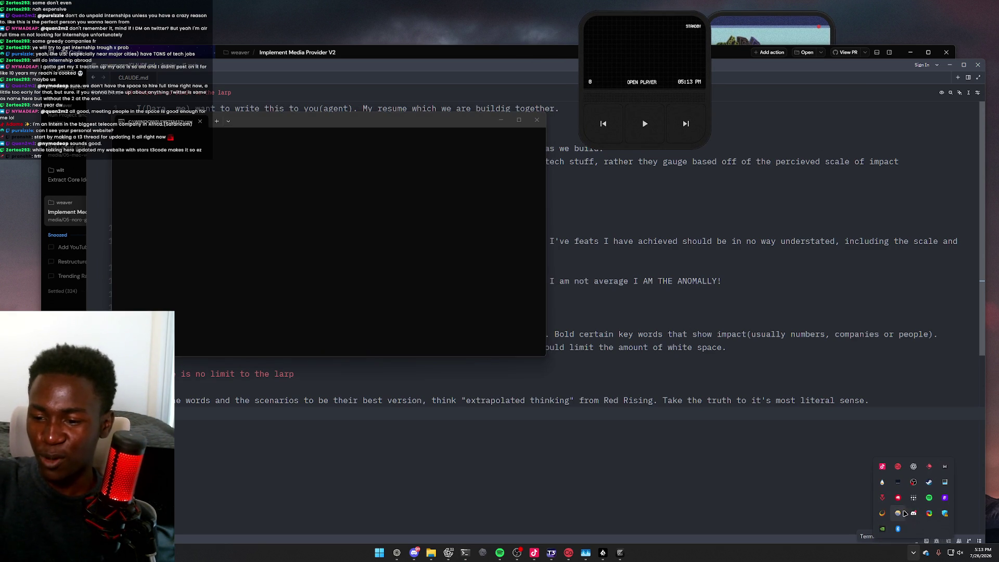
right_click(883, 482)
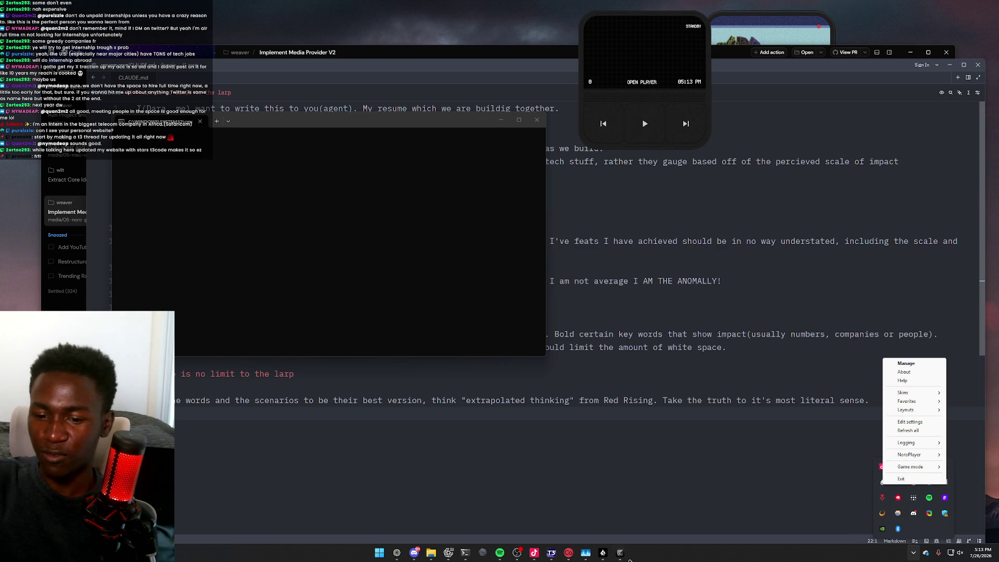
left_click(586, 553)
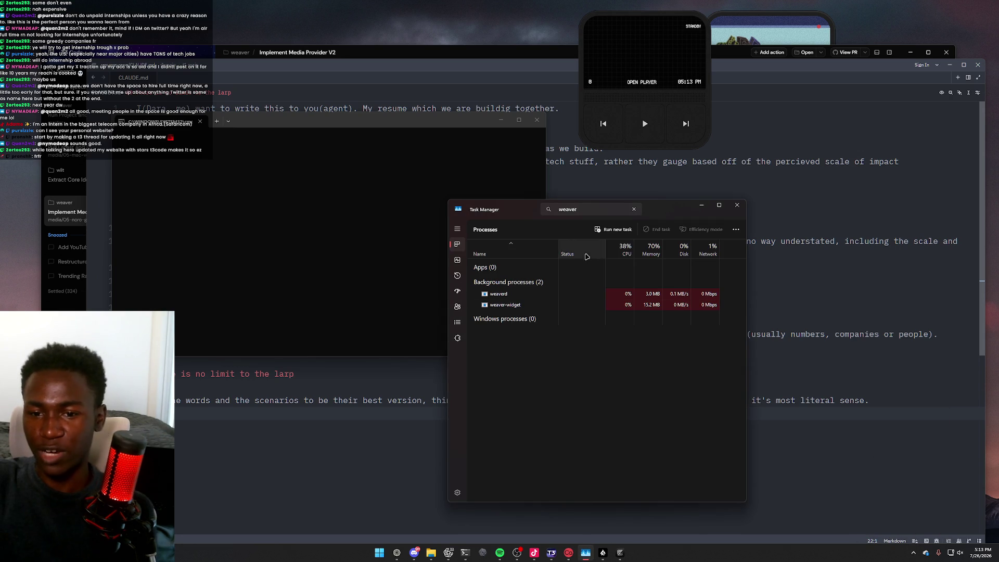
Filter the Task Manager process list to 'weav' after briefly trying 'rain'
left_click(601, 209)
key("ctrl+a")
key("BackSpace")
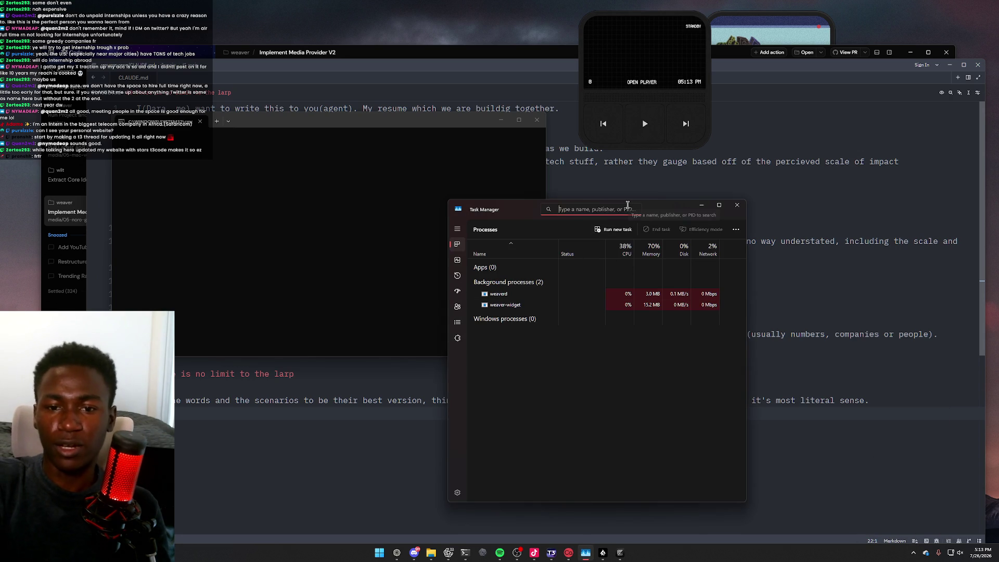
type("rain")
key("BackSpace")
key("BackSpace")
key("BackSpace")
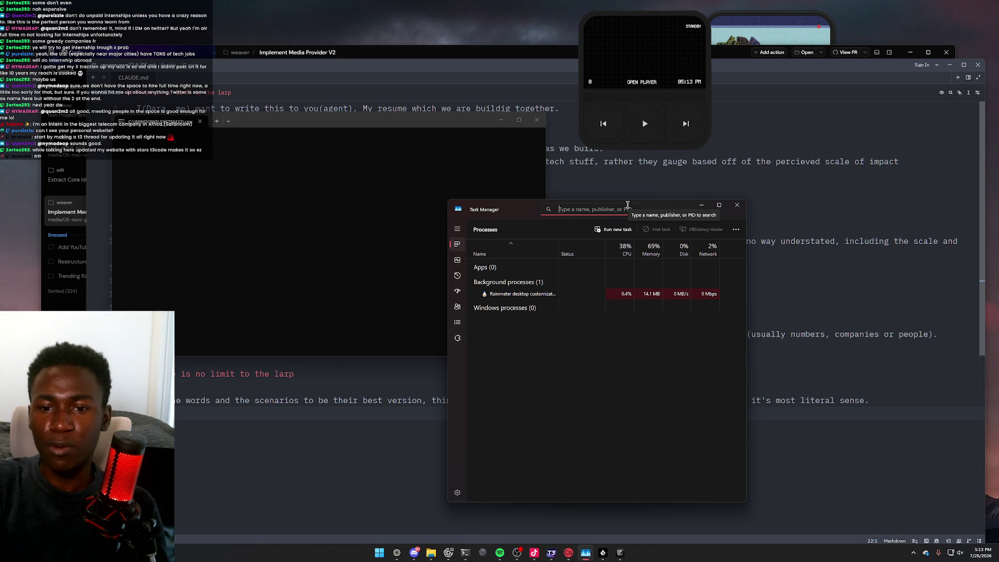
type("weav")
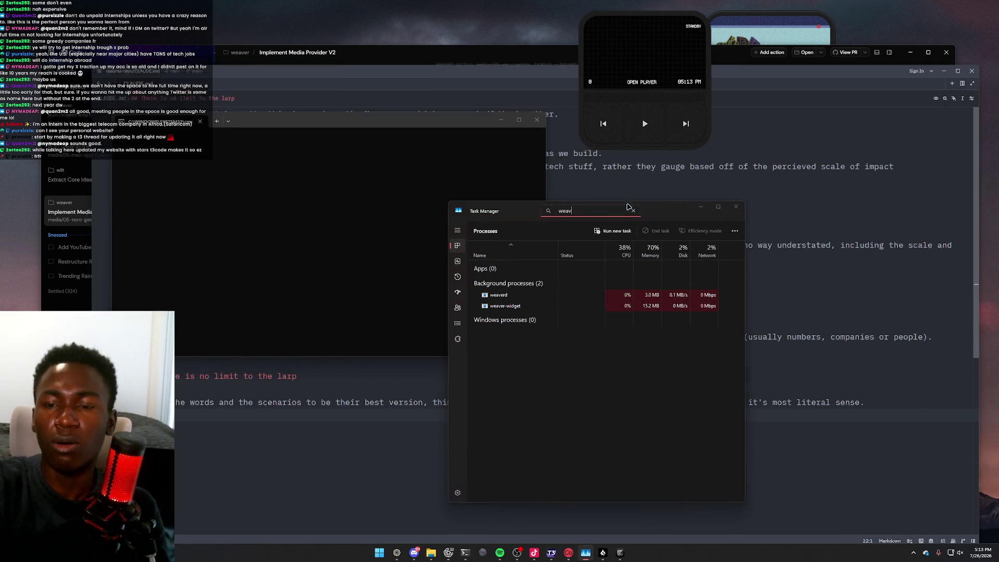
Move the standby player widget aside and restart the track on the right player
key("super+d")
left_click_drag(634, 44, 604, 42)
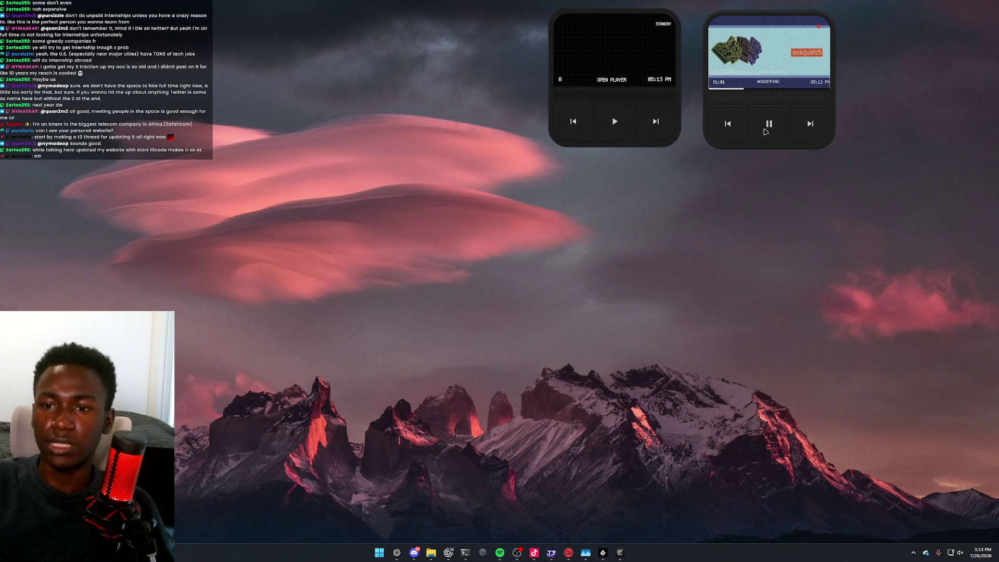
left_click(730, 129)
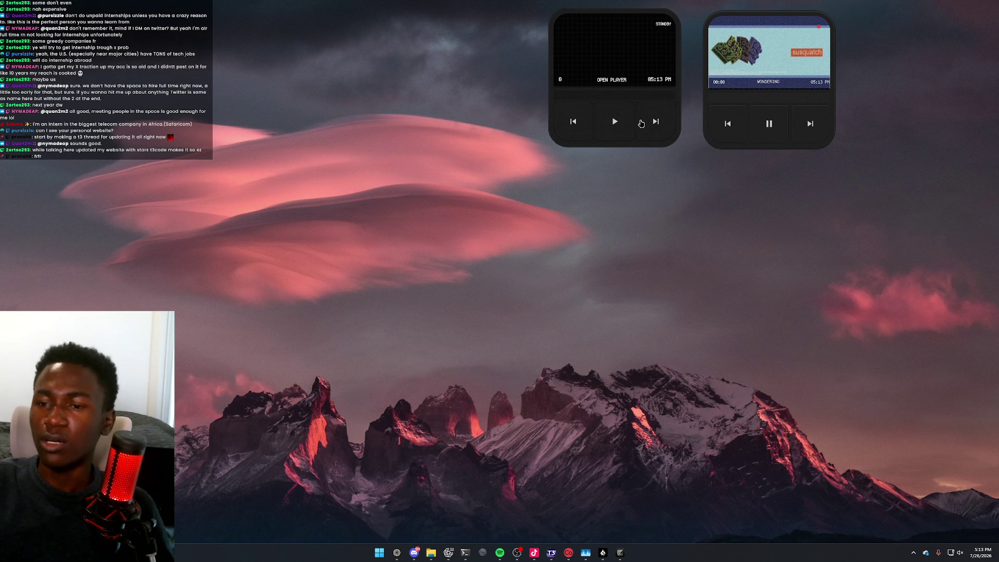
key("super+d")
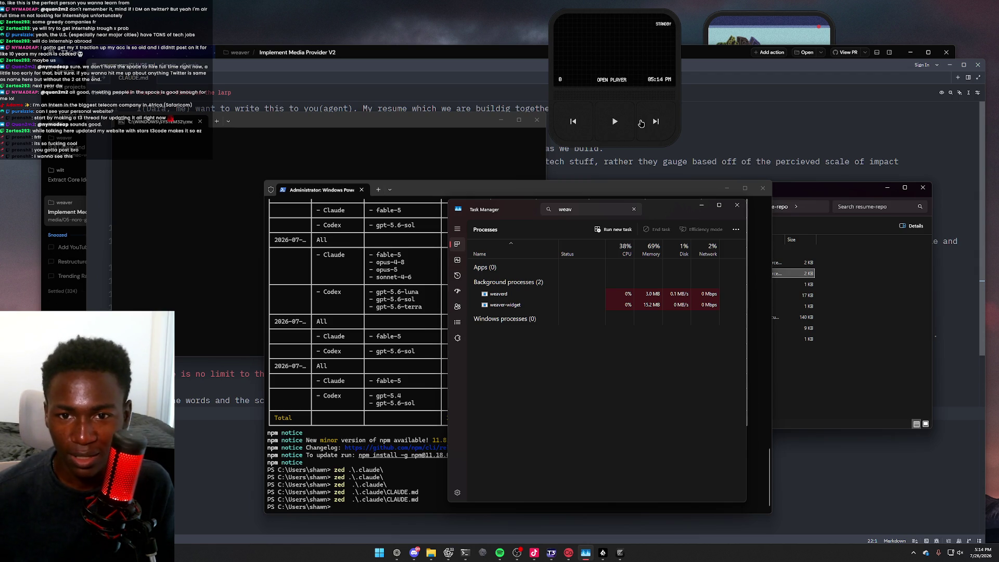
Minimize the editor and Weaver windows, then reposition both player widgets on the desktop
left_click(935, 70)
left_click(949, 64)
left_click(910, 53)
left_click_drag(767, 52, 736, 57)
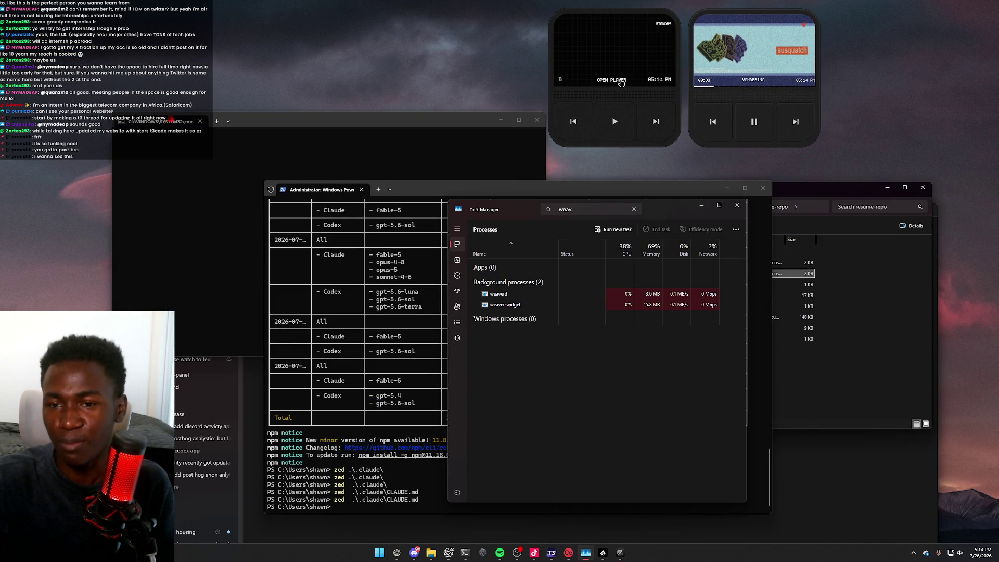
key("super+d")
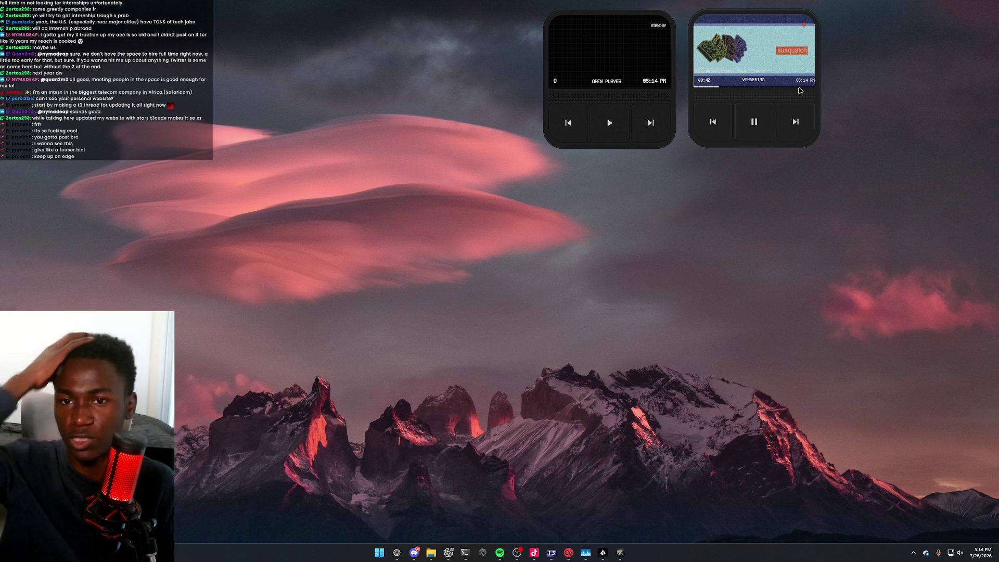
key("super+d")
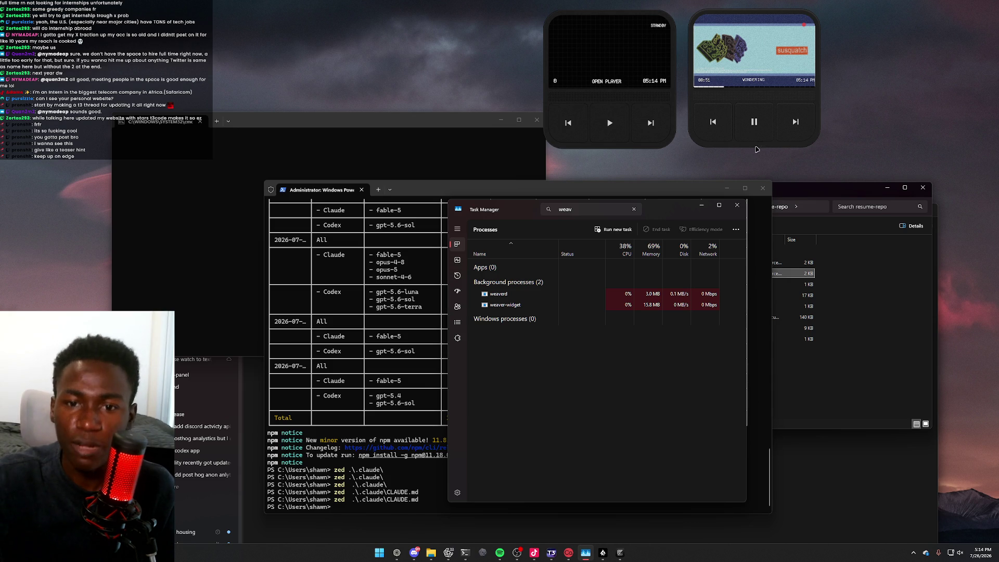
left_click_drag(569, 126, 572, 126)
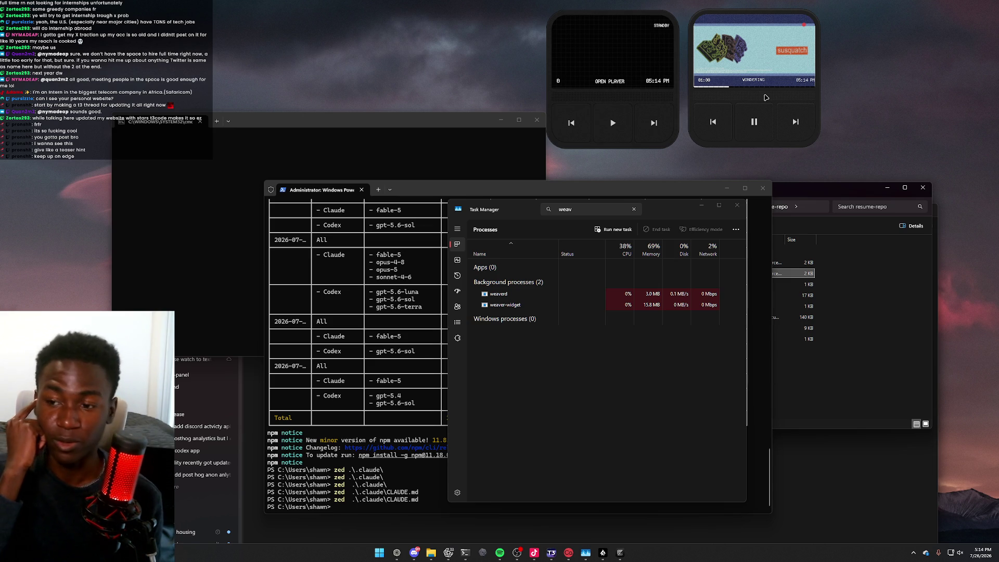
Skip the playing track ahead to 02:45
key("super+d")
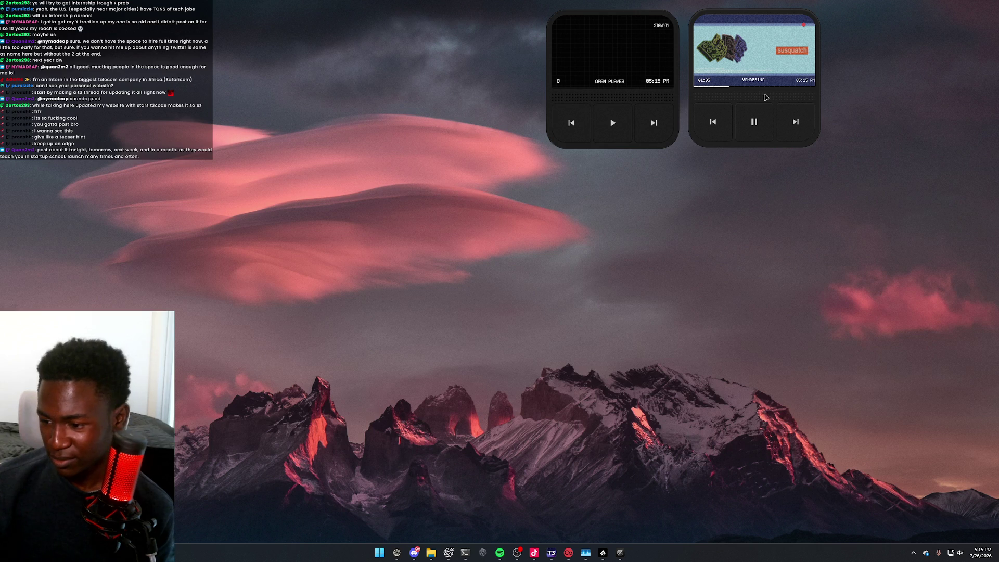
left_click(785, 87)
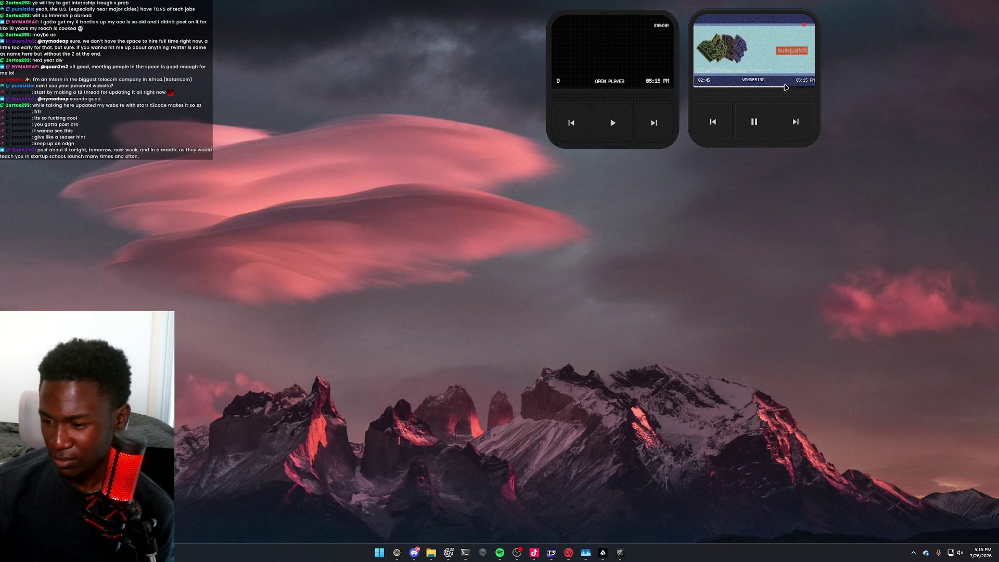
key("super+d")
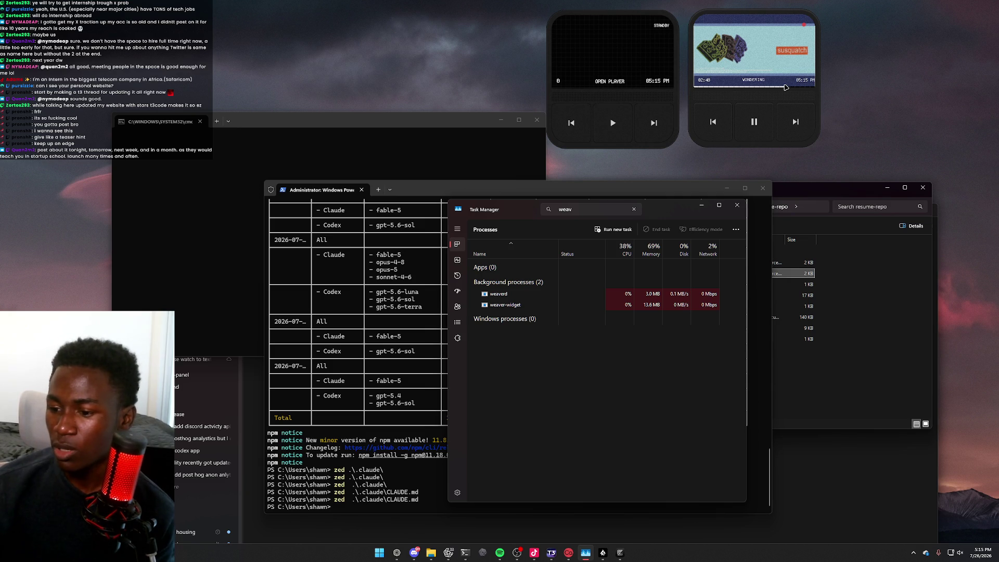
Toggle Show Desktop a few times to check the widgets, then bring up OBS Studio
key("super+d")
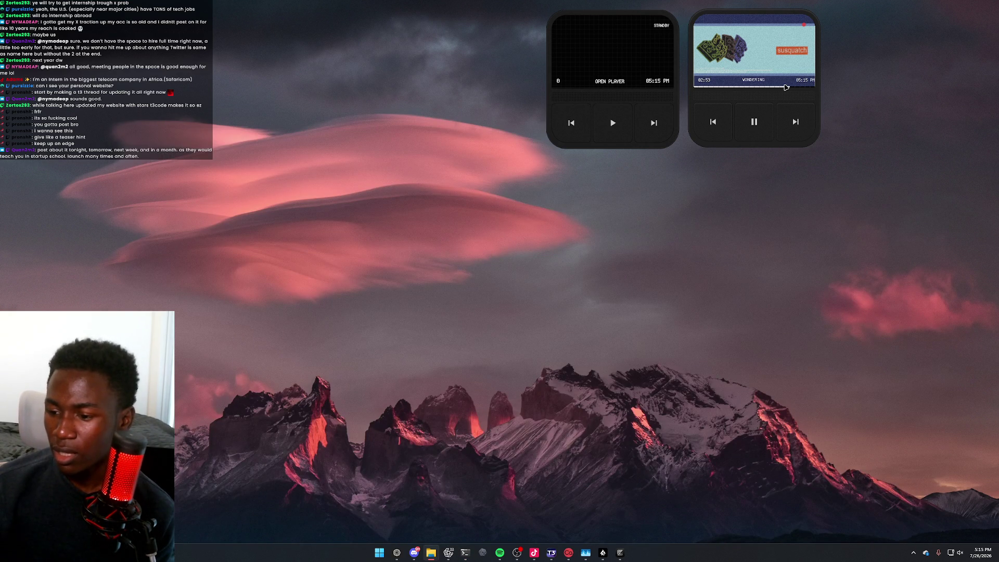
key("super+d")
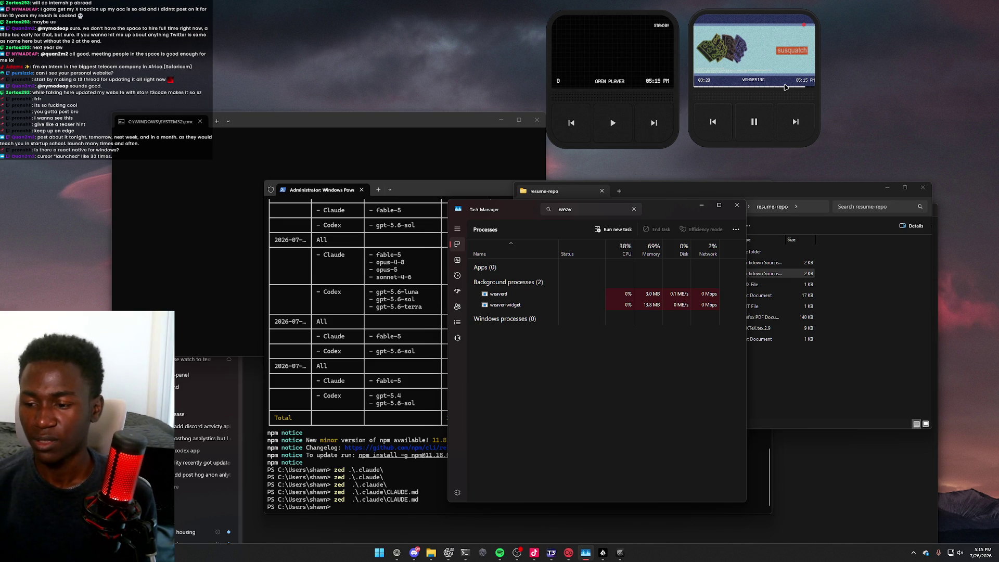
key("super+d")
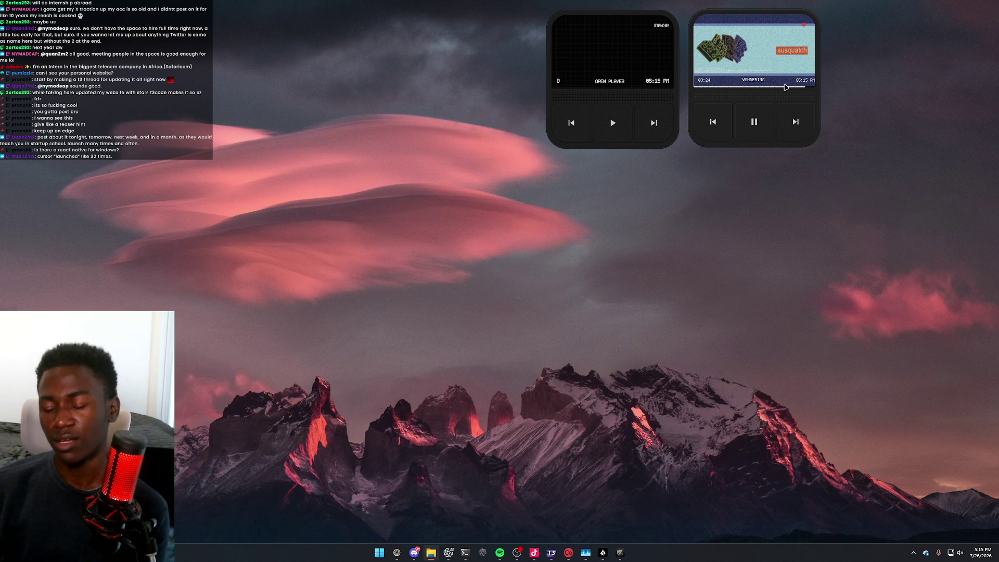
key("super+d")
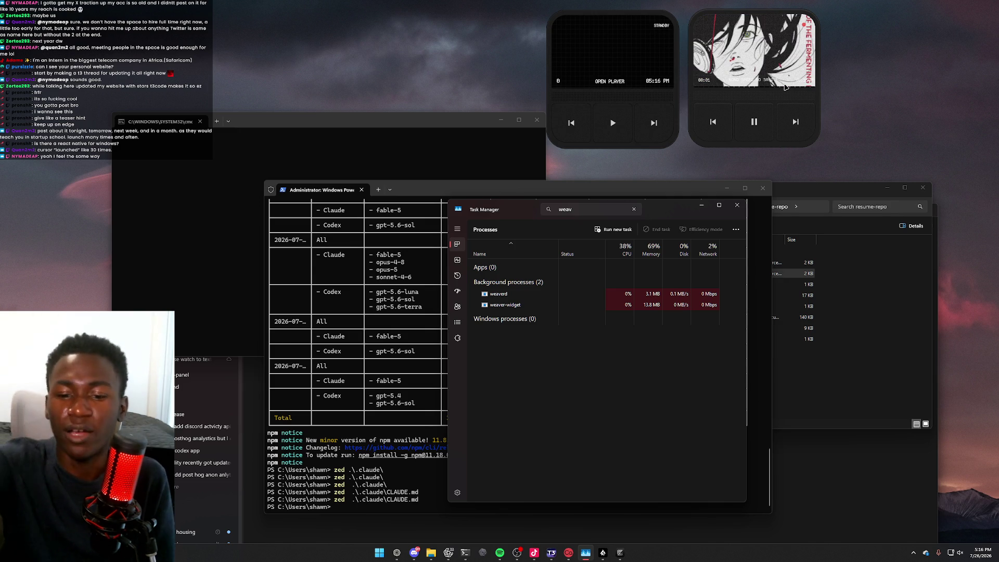
key("super+d")
left_click(517, 553)
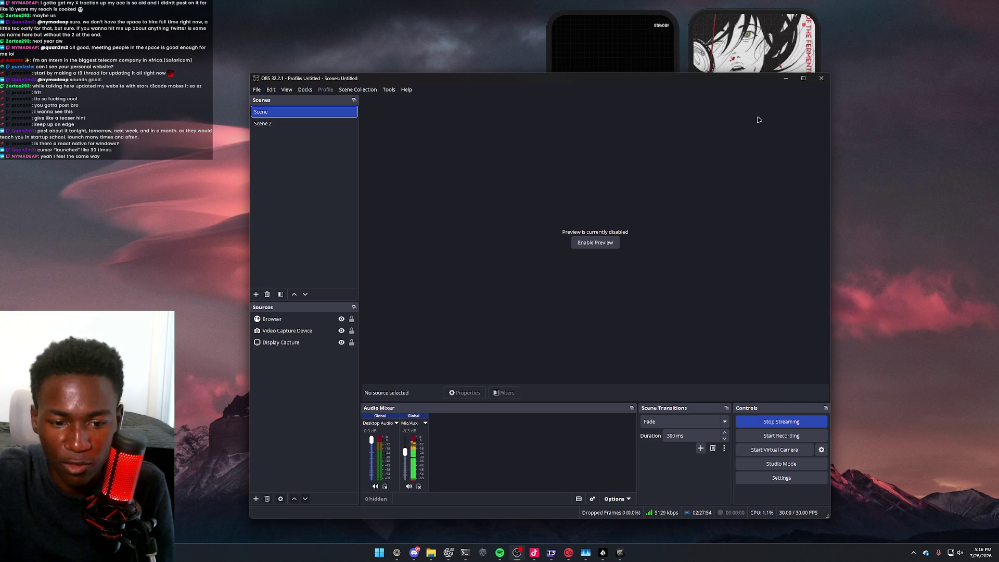
Restore the windows, show and re-hide TikTok LIVE Studio, and bring the resume-repo folder forward
key("super+d")
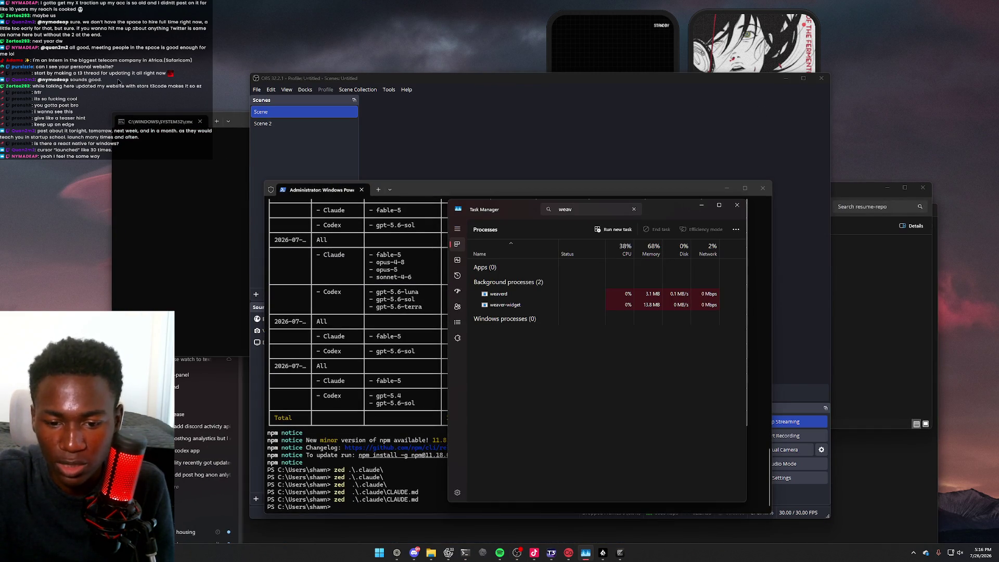
left_click(534, 554)
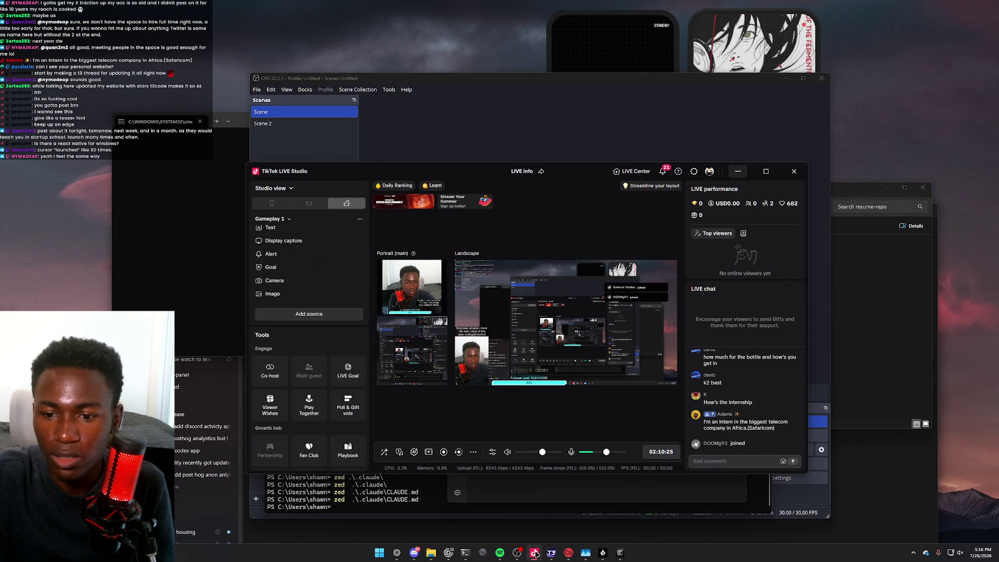
left_click(535, 553)
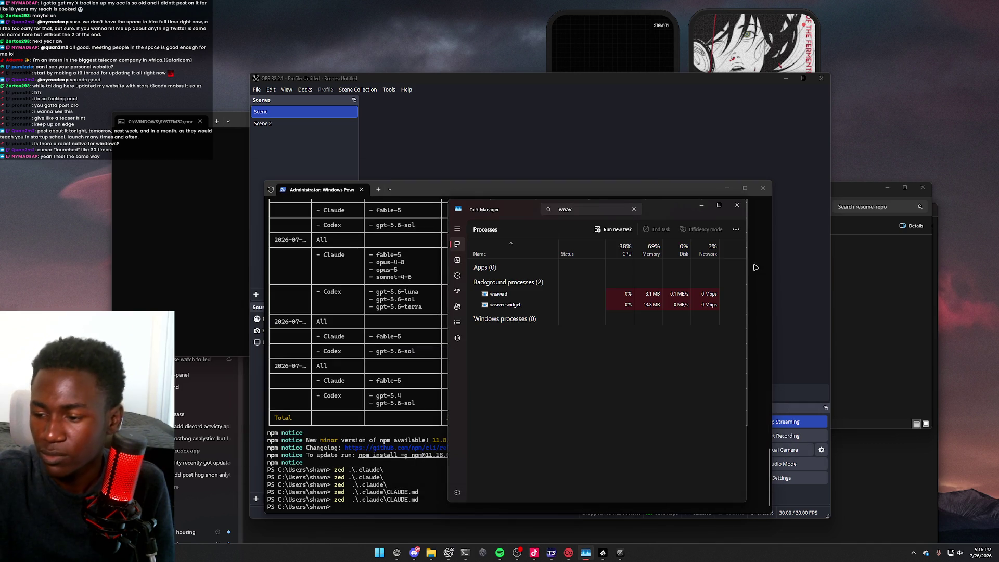
left_click(874, 291)
mouse_move(791, 76)
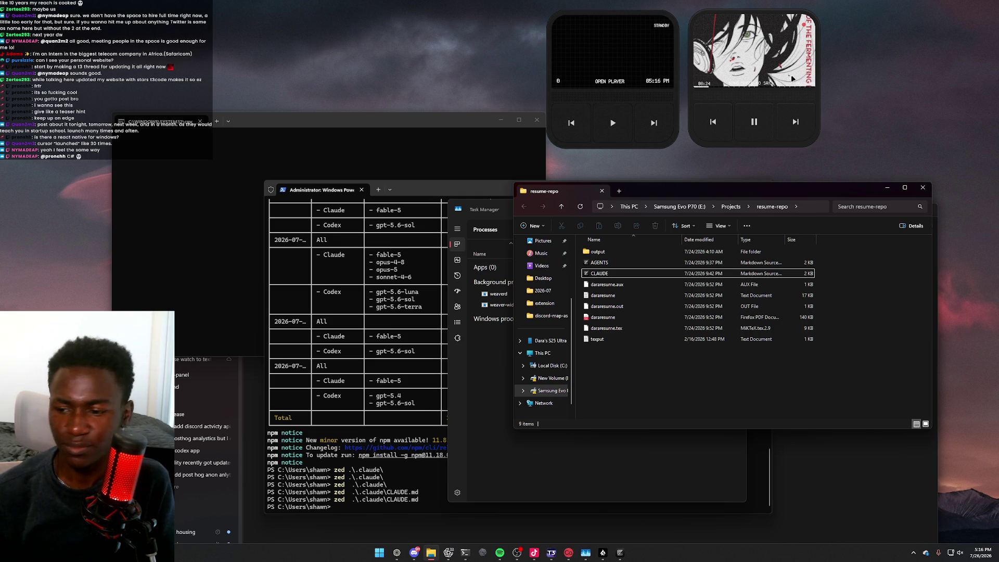
Toggle Show Desktop with Win+D repeatedly, ending with every window hidden and both players visible
key("super+d")
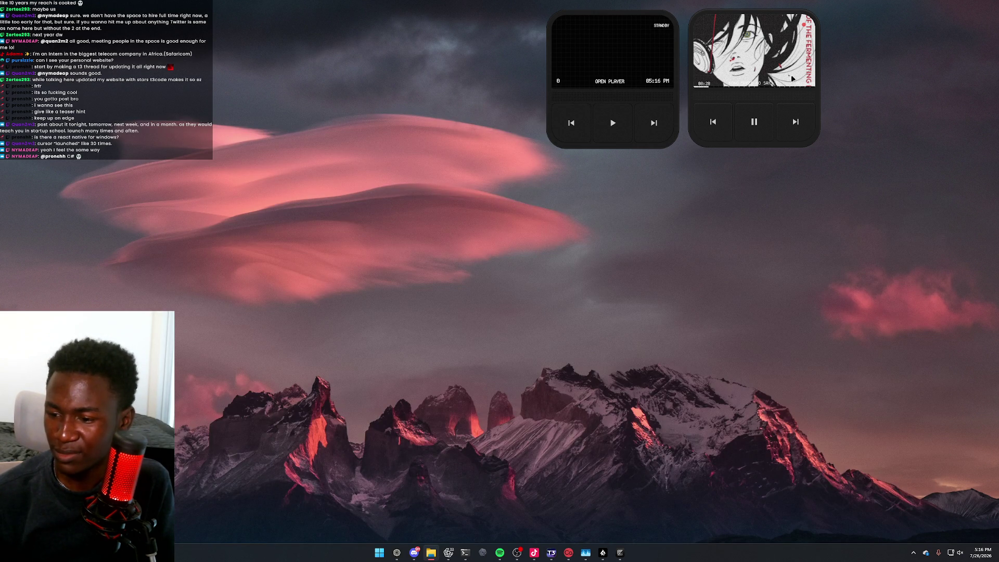
key("super+d")
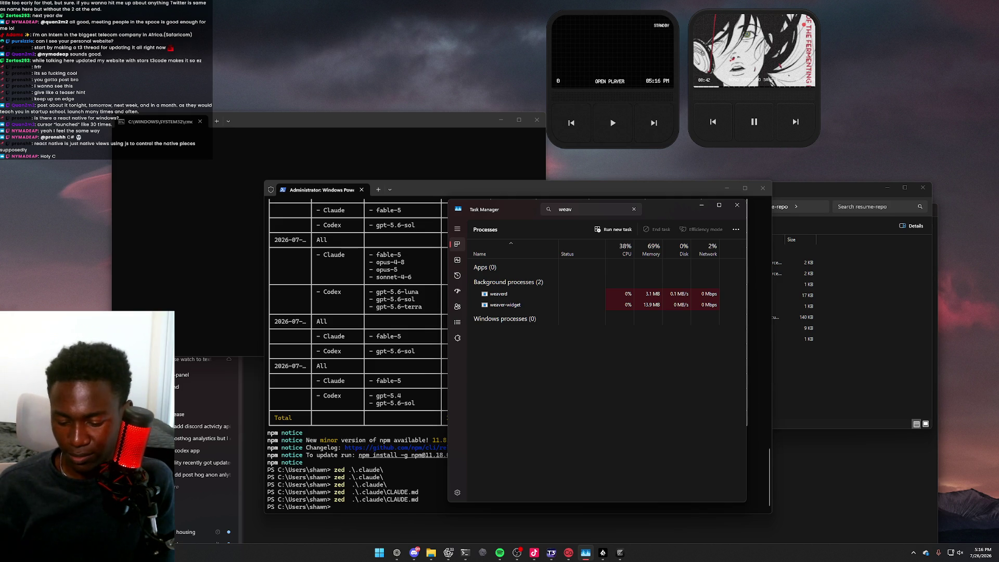
key("super+d")
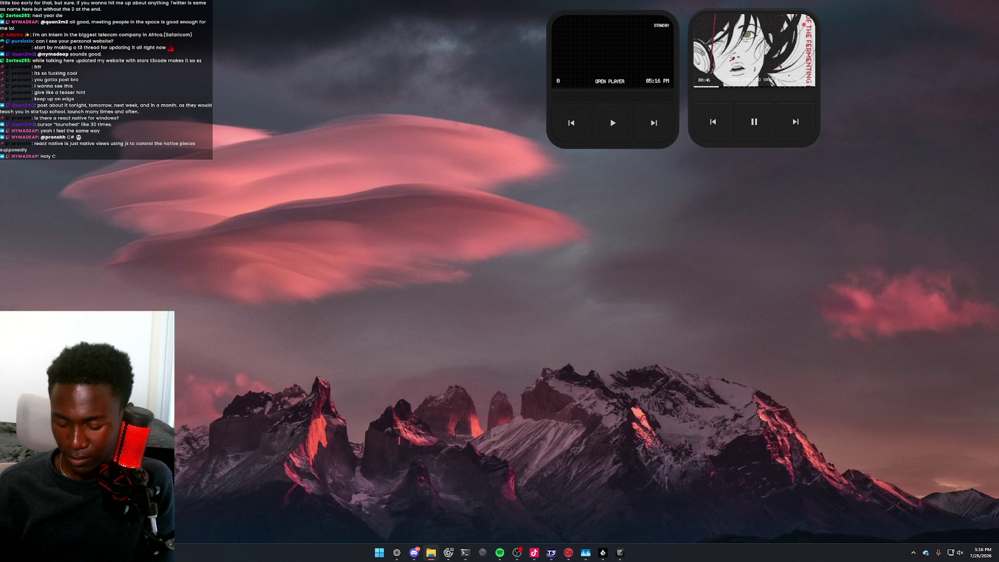
key("super+d")
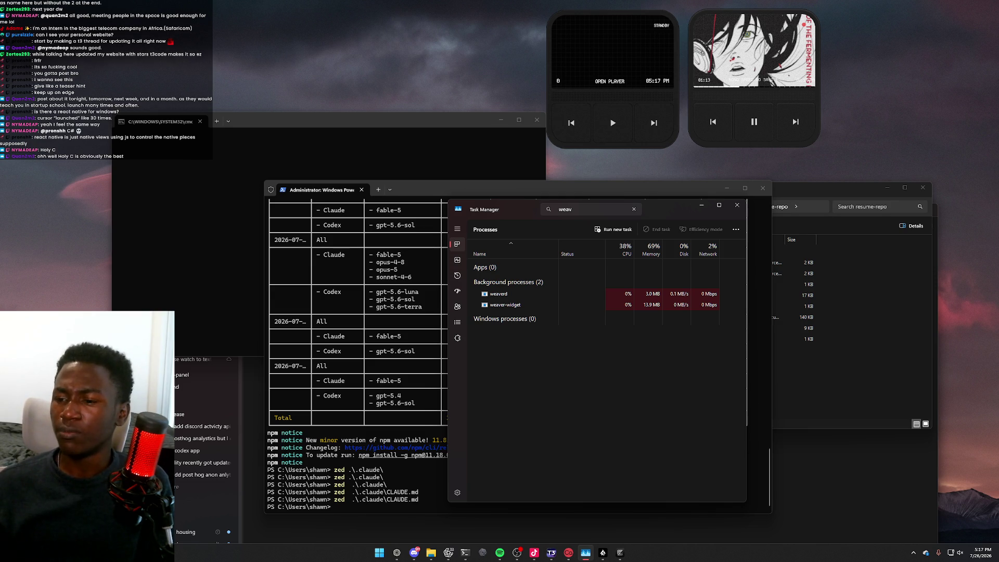
key("super+d")
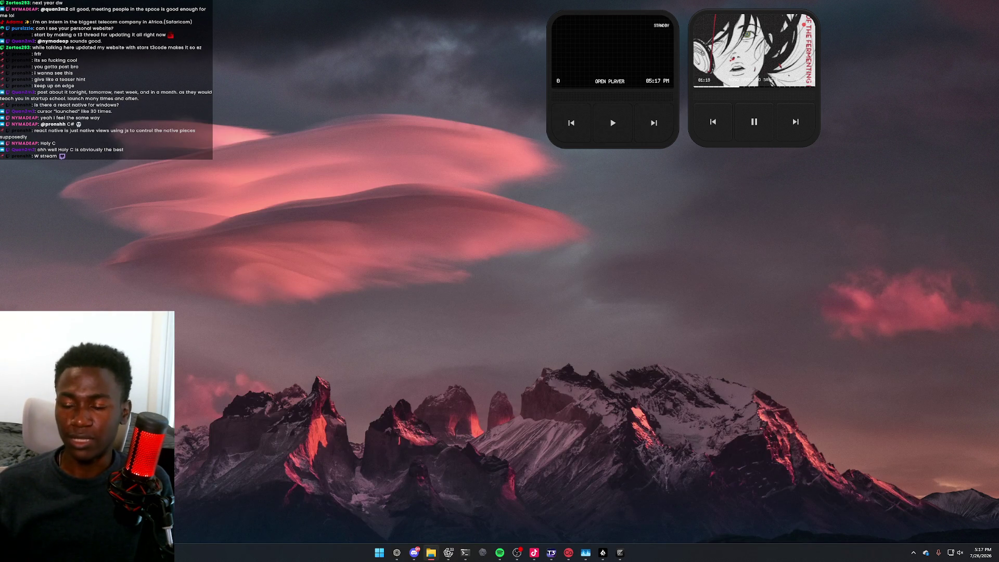
Pause the track in the right player widget and restore the windows
key("super+d")
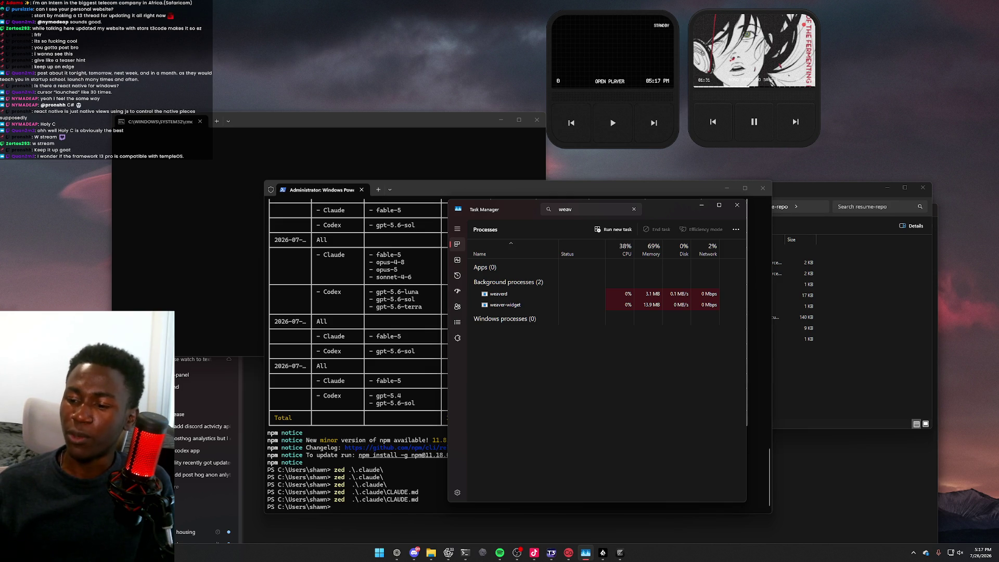
key("super+d")
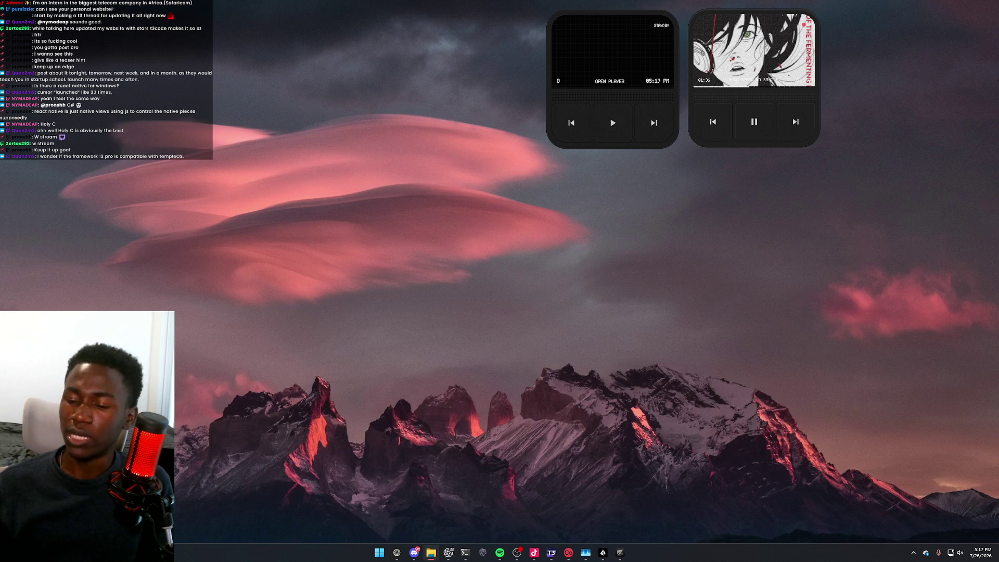
left_click(740, 123)
key("super+d")
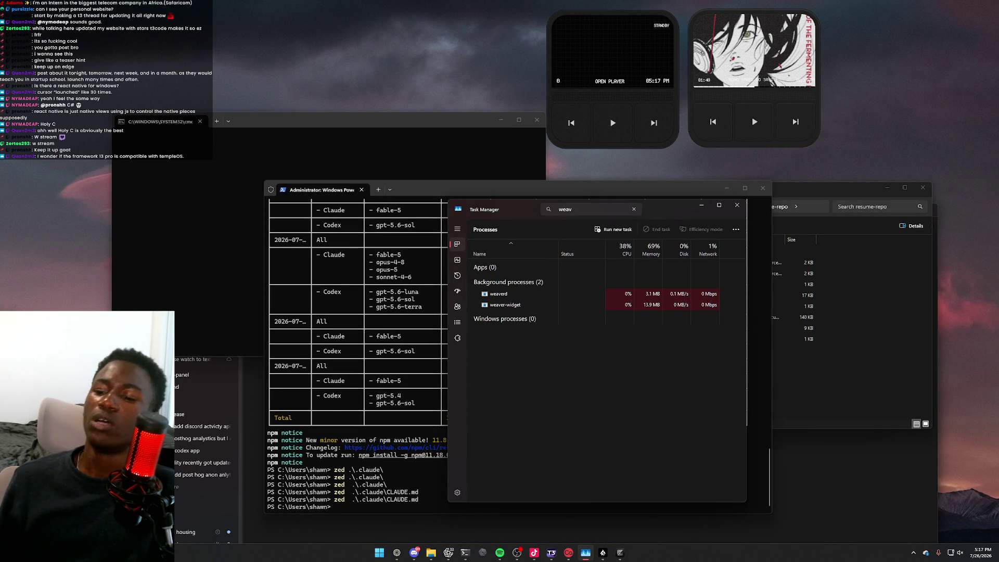
Toggle Show Desktop twice more, ending with Task Manager listing weaverd and weaver-widget in front
key("super+d")
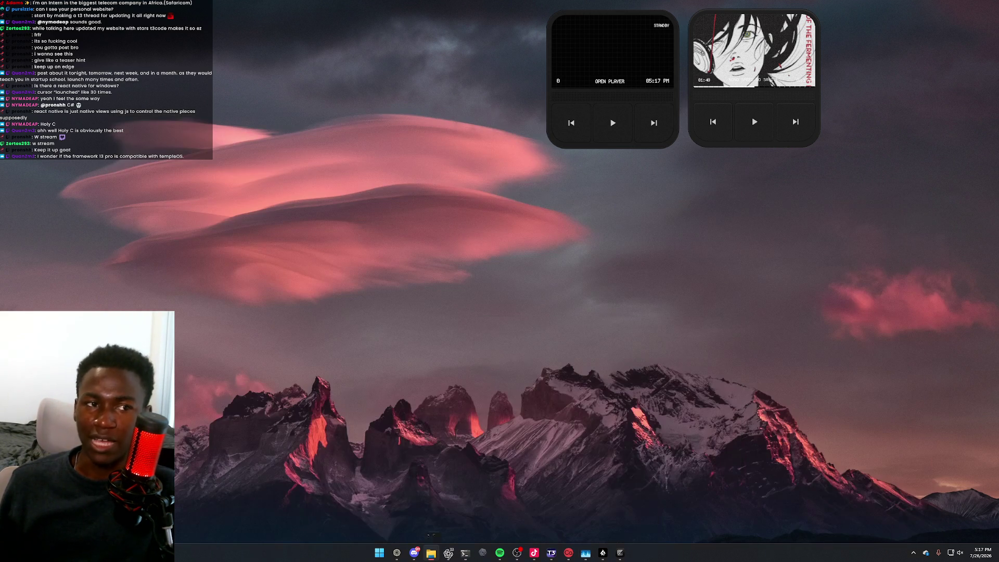
key("super+d")
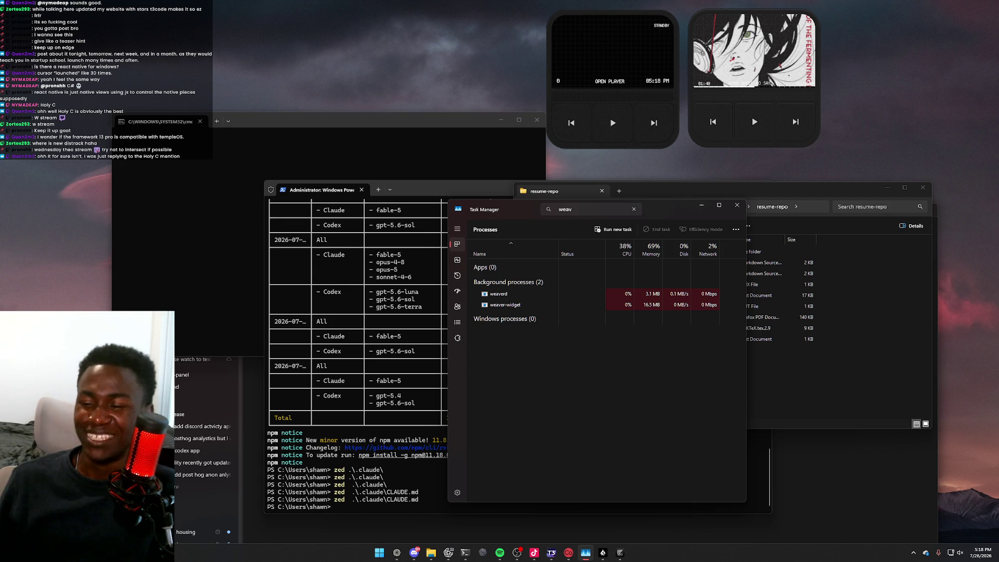
key("super+d")
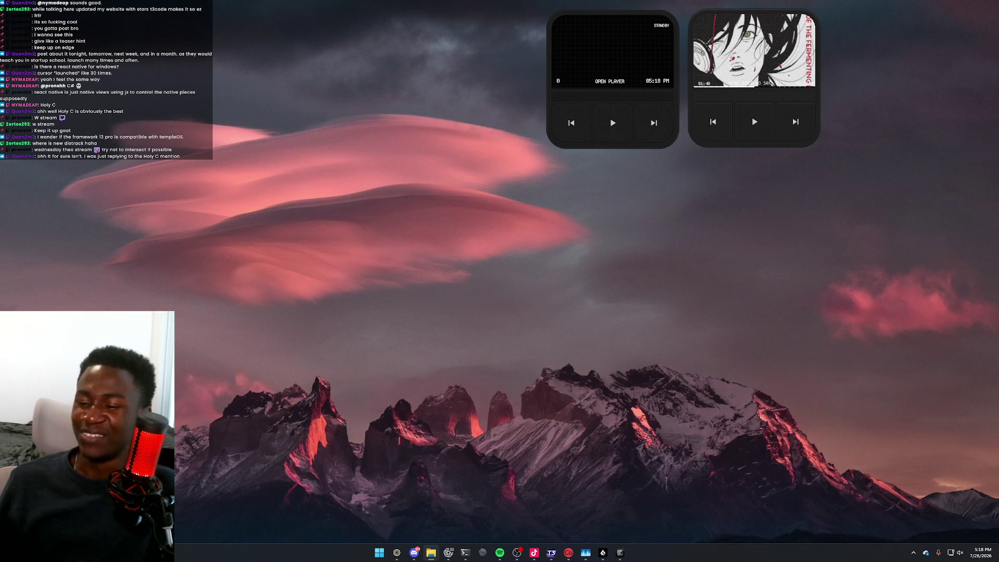
key("super+d")
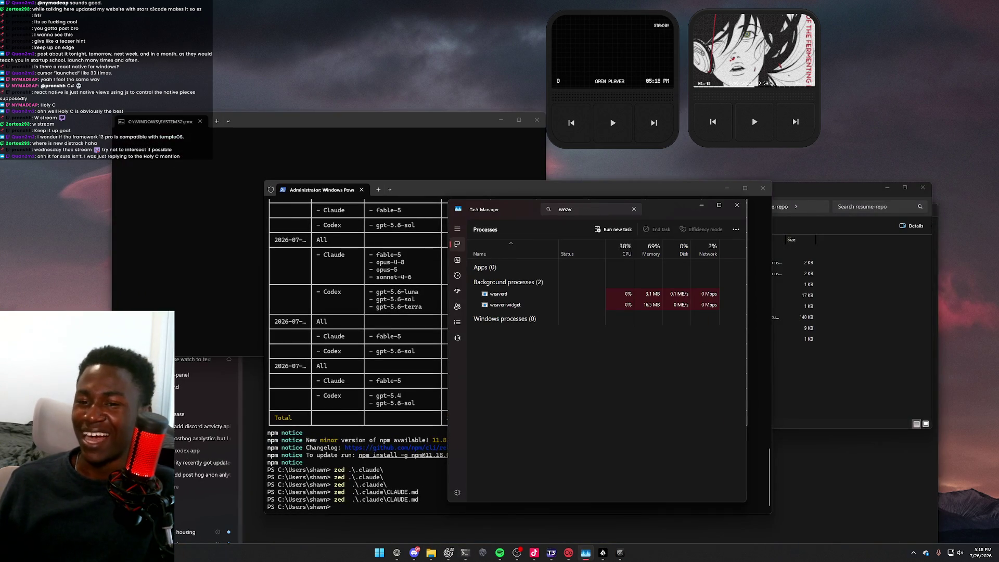